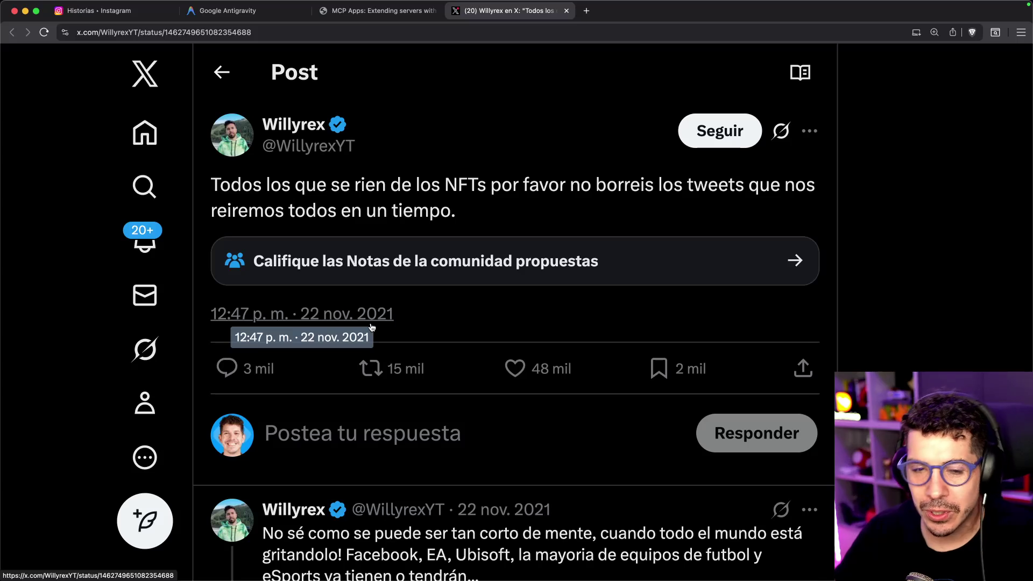
- Highlight part of the NFT tweet, then scroll down through the thread's replies
{"action": "left_click_drag", "start_coordinate": [242, 176], "coordinate": [496, 185]}
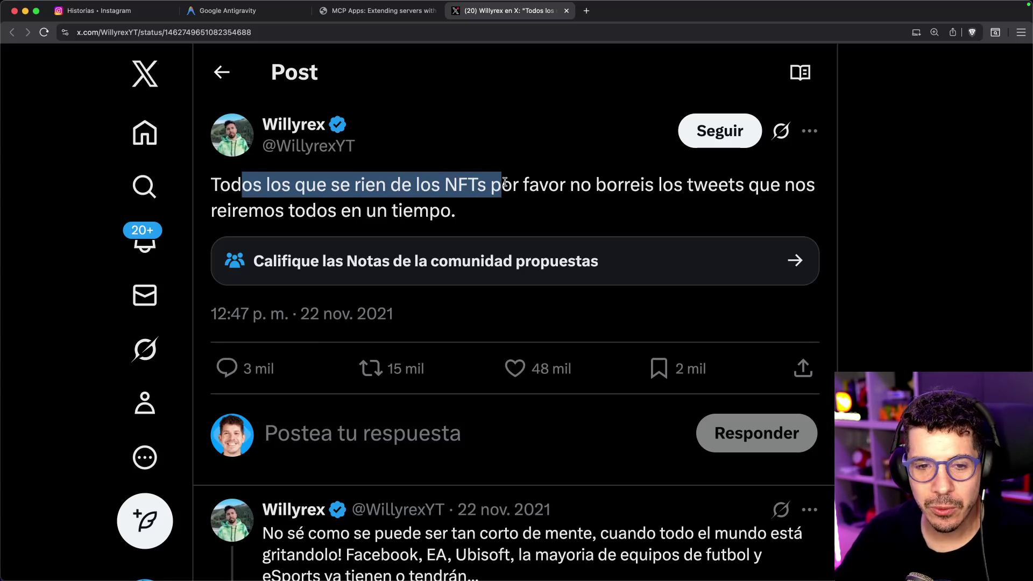
{"action": "scroll", "coordinate": [527, 186], "scroll_direction": "down", "scroll_amount": 5}
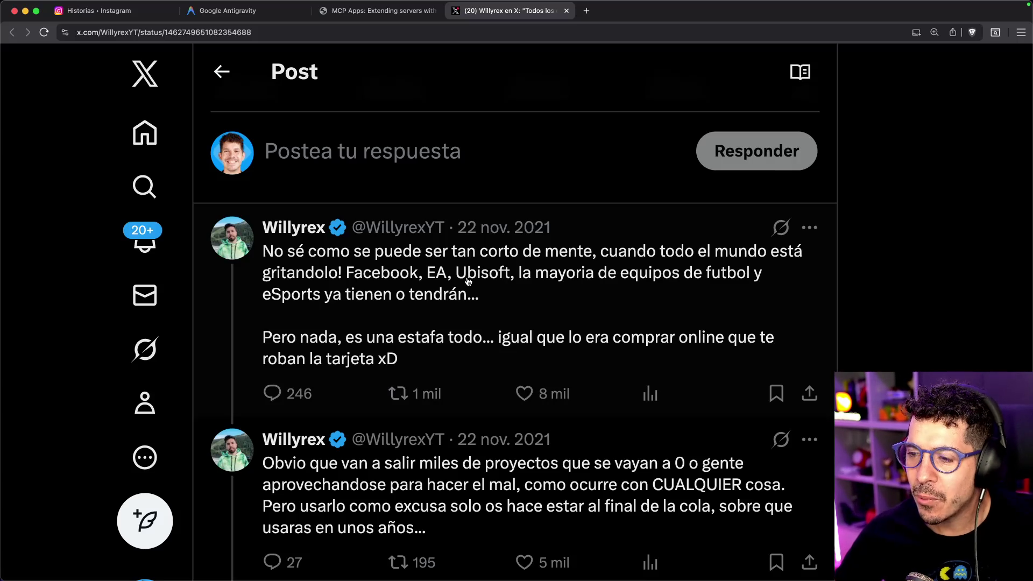
{"action": "scroll", "coordinate": [414, 281], "scroll_direction": "down", "scroll_amount": 2}
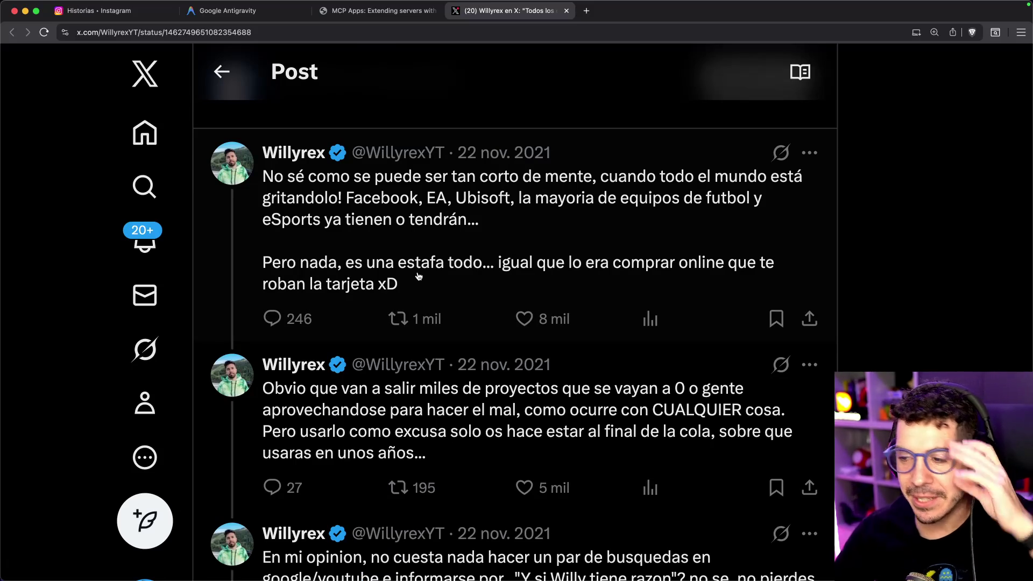
{"action": "scroll", "coordinate": [434, 291], "scroll_direction": "down", "scroll_amount": 3}
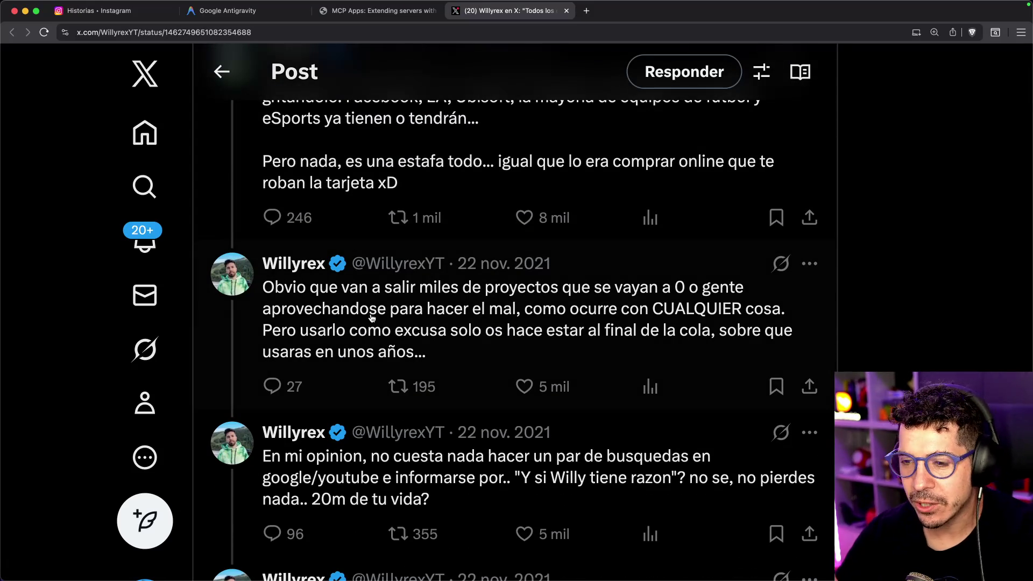
{"action": "scroll", "coordinate": [396, 325], "scroll_direction": "down", "scroll_amount": 1}
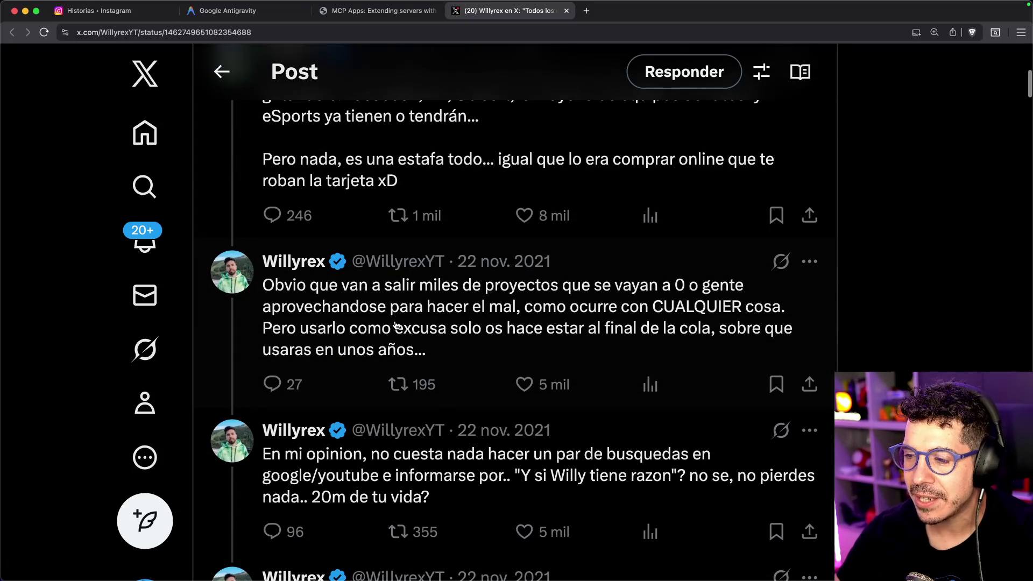
{"action": "scroll", "coordinate": [459, 324], "scroll_direction": "down", "scroll_amount": 2}
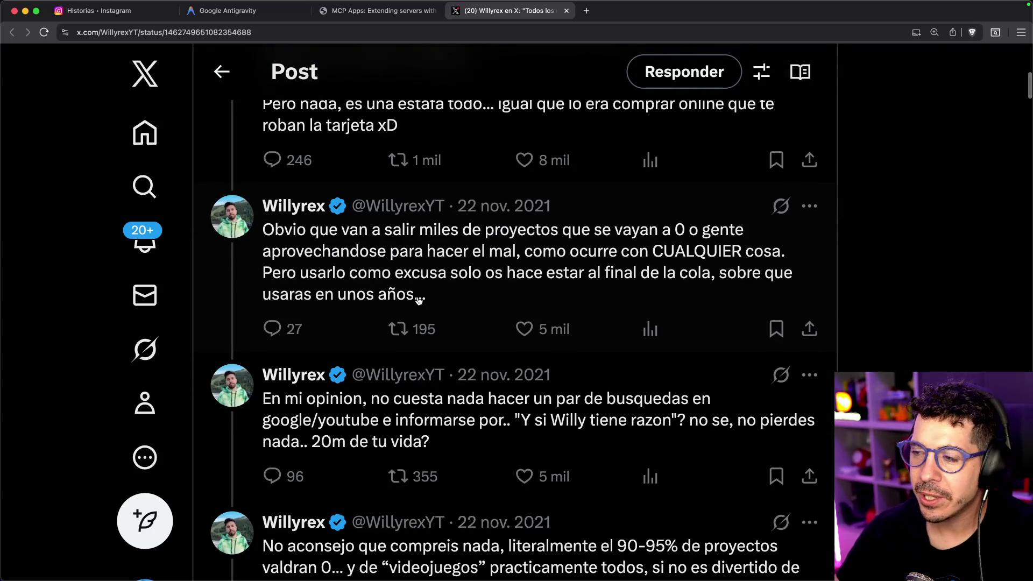
{"action": "scroll", "coordinate": [371, 276], "scroll_direction": "down", "scroll_amount": 2}
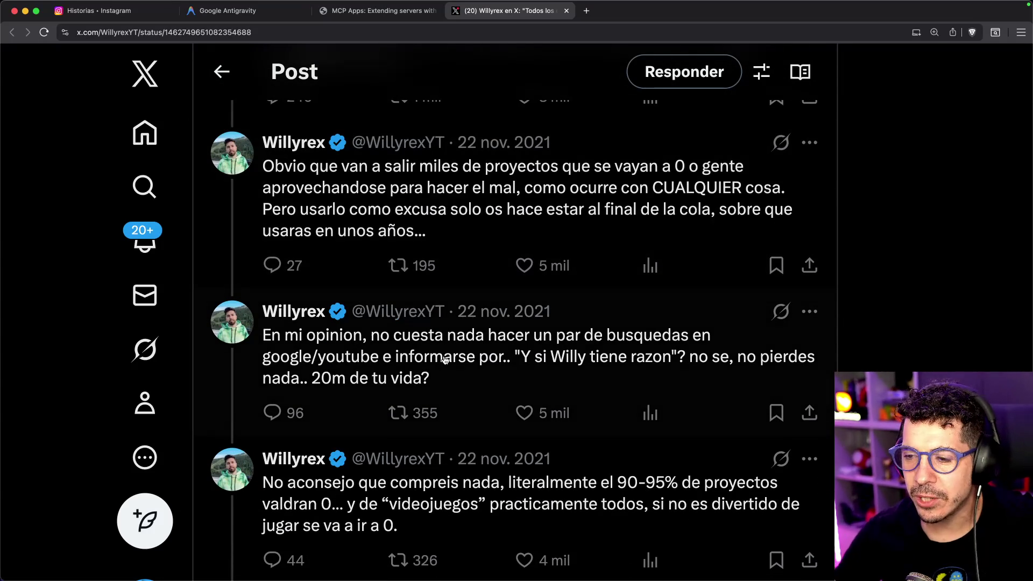
- Search Google for a quoted phrase from a reply, then close the results
{"action": "left_click_drag", "start_coordinate": [523, 360], "coordinate": [670, 358]}
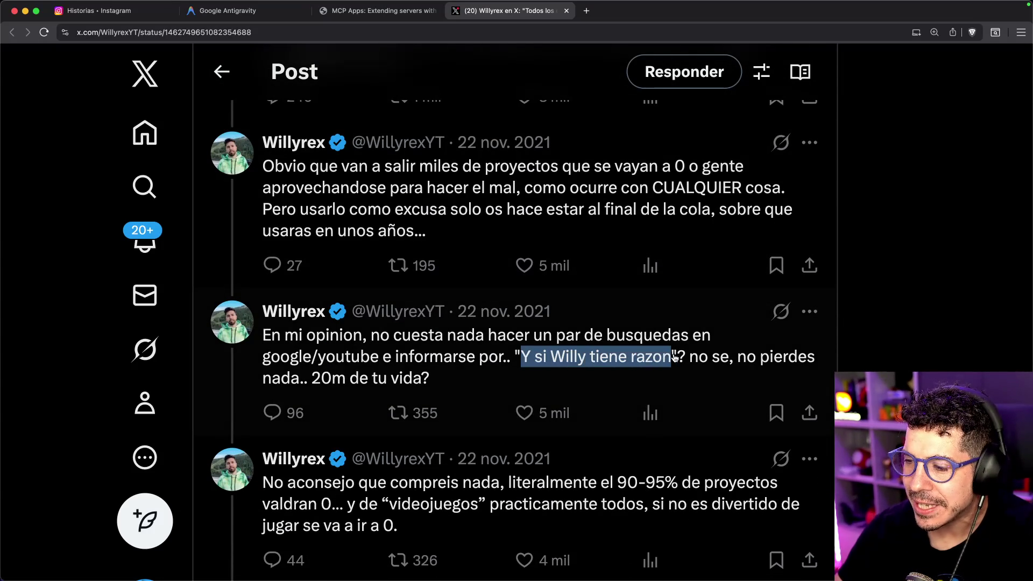
{"action": "key", "text": "super+shift+l"}
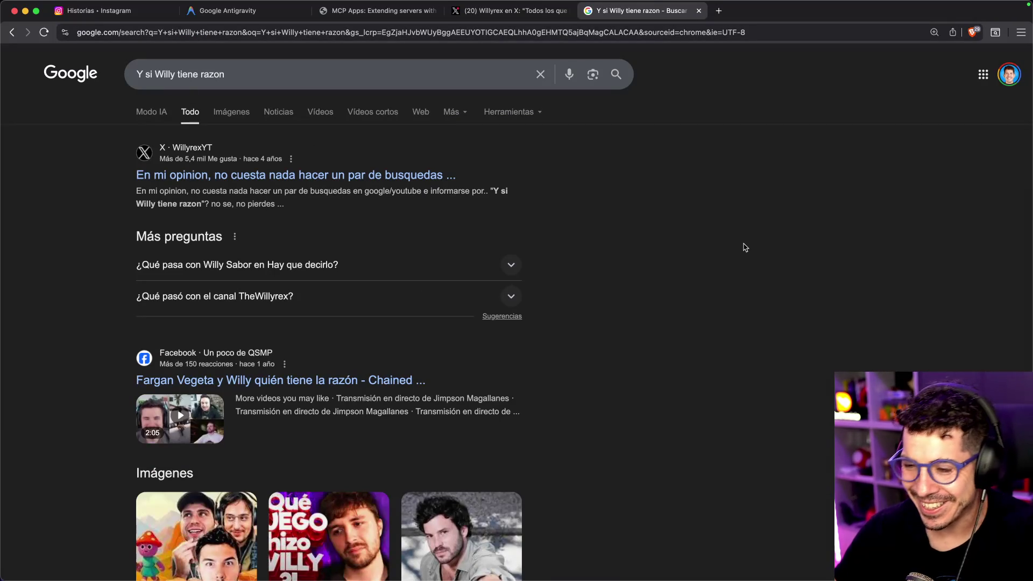
{"action": "key", "text": "super+w"}
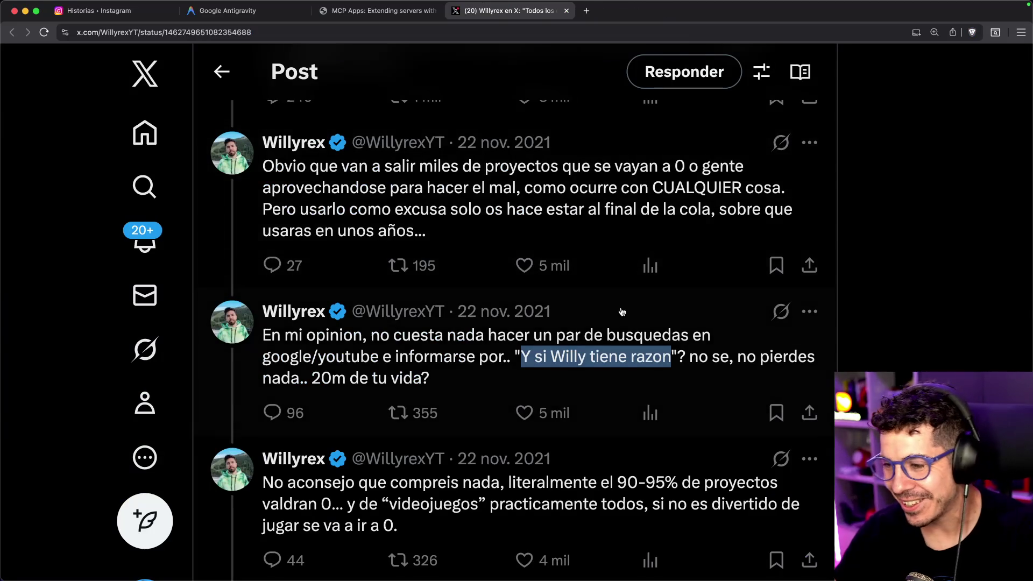
- Scroll through the remaining replies and back up to the Windows Latest post
{"action": "scroll", "coordinate": [582, 311], "scroll_direction": "down", "scroll_amount": 2}
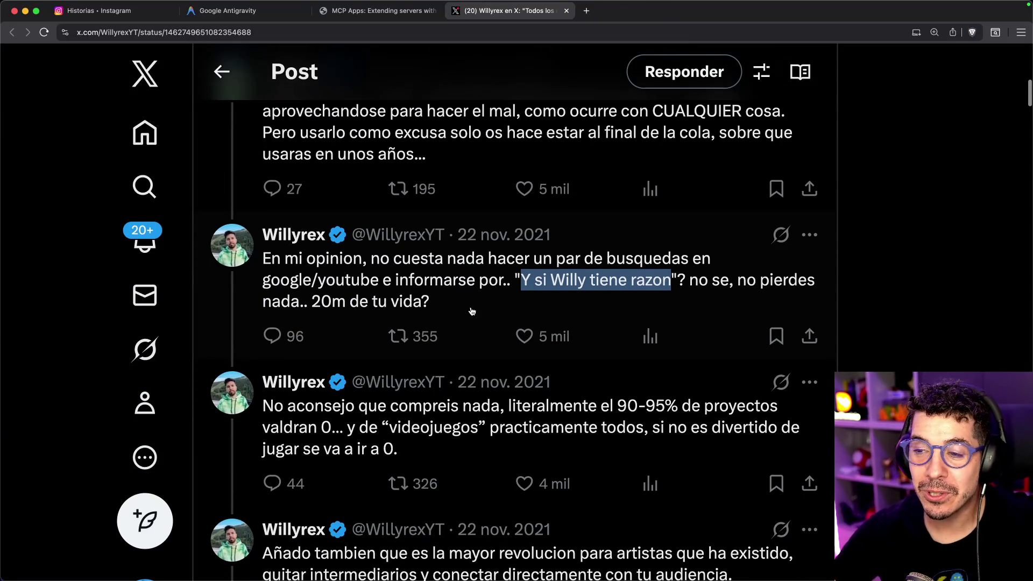
{"action": "scroll", "coordinate": [471, 309], "scroll_direction": "down", "scroll_amount": 3}
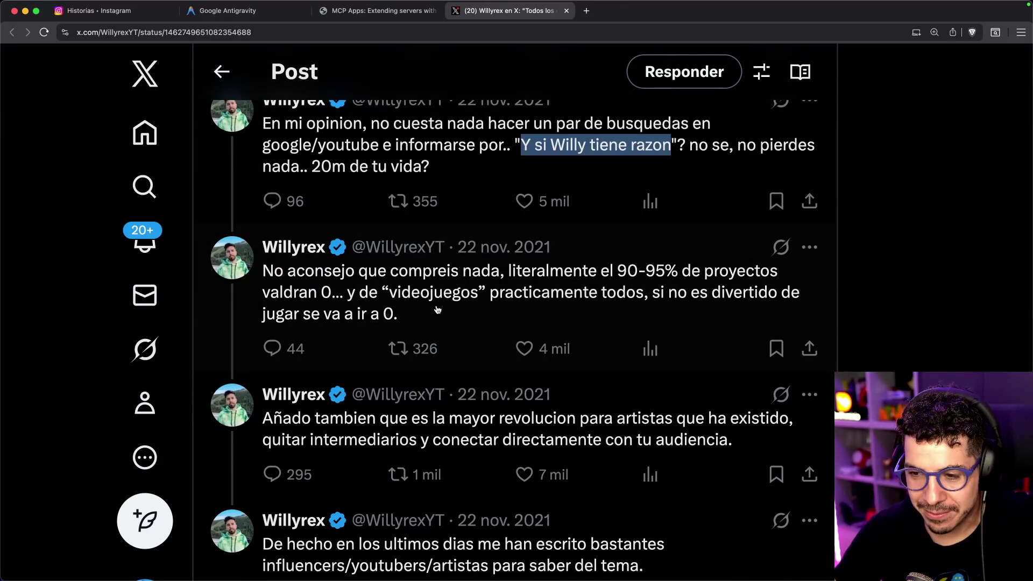
{"action": "scroll", "coordinate": [438, 309], "scroll_direction": "down", "scroll_amount": 4}
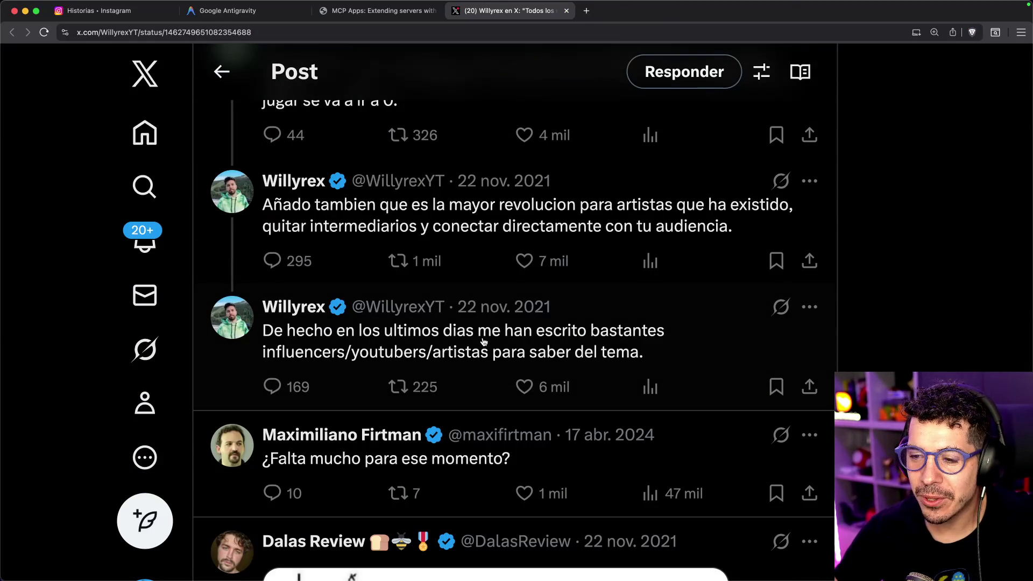
{"action": "scroll", "coordinate": [485, 341], "scroll_direction": "down", "scroll_amount": 2}
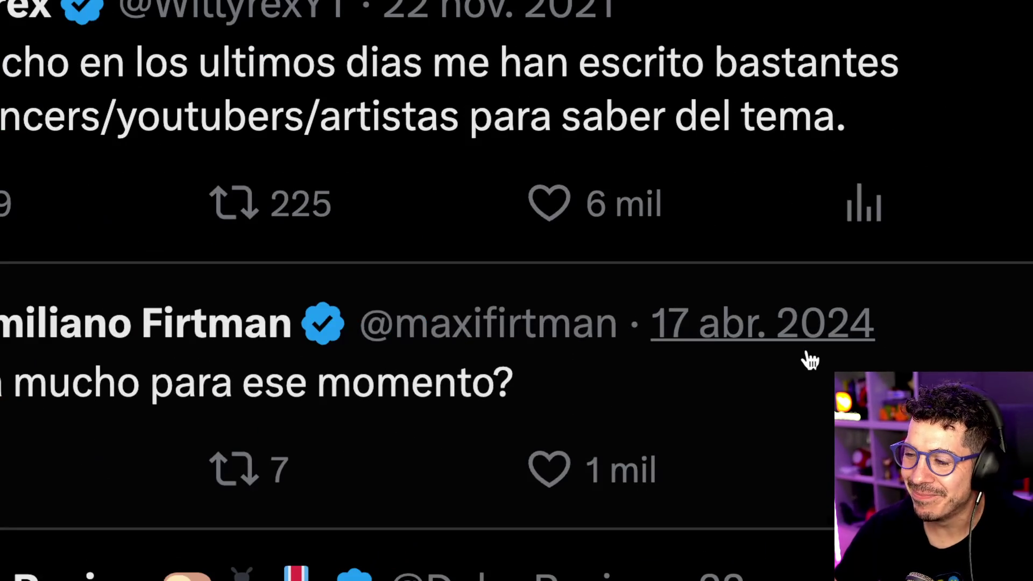
{"action": "mouse_move", "coordinate": [807, 353]}
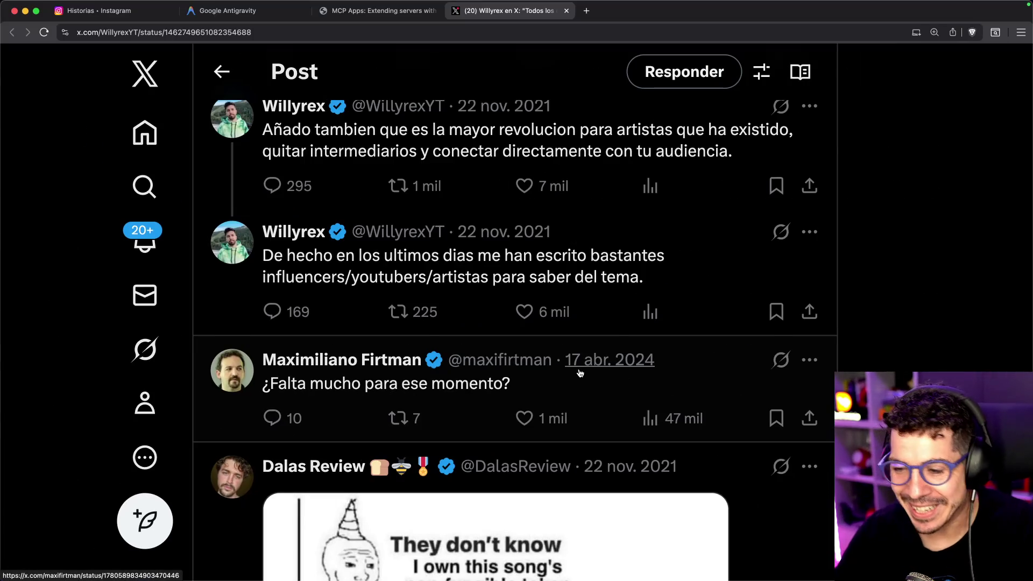
{"action": "scroll", "coordinate": [582, 356], "scroll_direction": "up", "scroll_amount": 8}
{"action": "scroll", "coordinate": [582, 356], "scroll_direction": "up", "scroll_amount": 7}
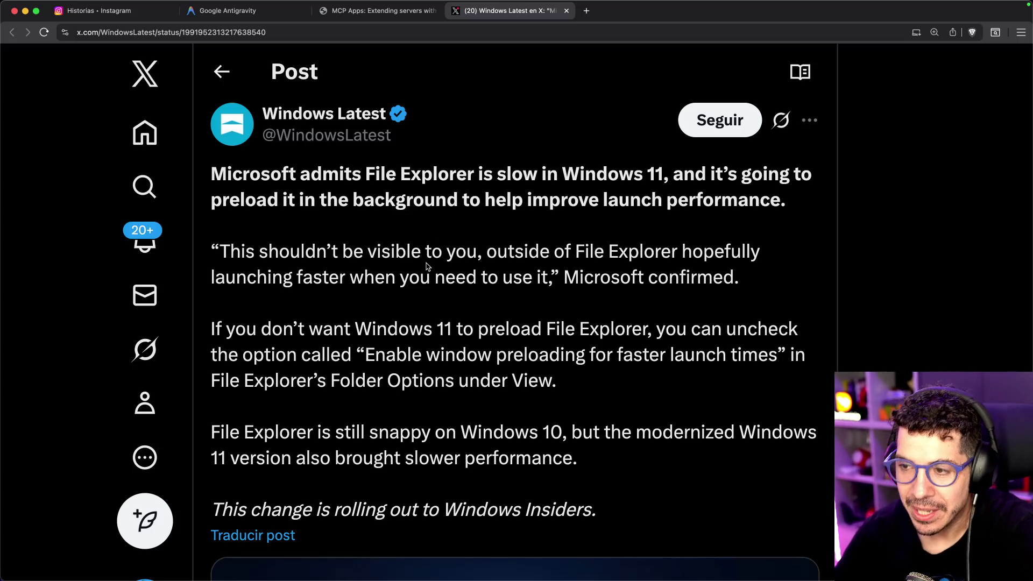
{"action": "scroll", "coordinate": [427, 262], "scroll_direction": "down", "scroll_amount": 2}
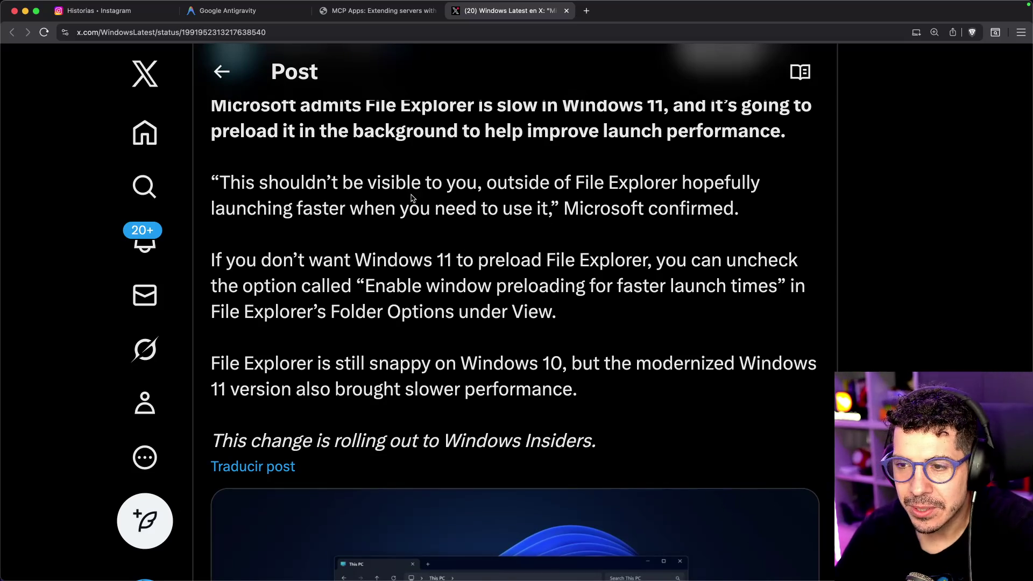
{"action": "left_click_drag", "start_coordinate": [225, 208], "coordinate": [323, 207]}
{"action": "left_click", "coordinate": [317, 207]}
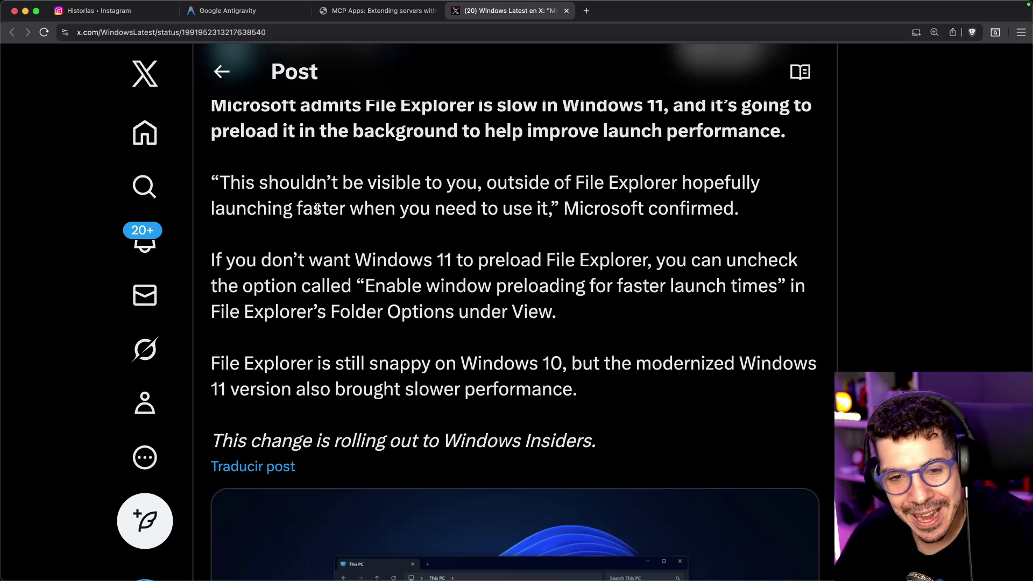
{"action": "scroll", "coordinate": [329, 250], "scroll_direction": "down", "scroll_amount": 3}
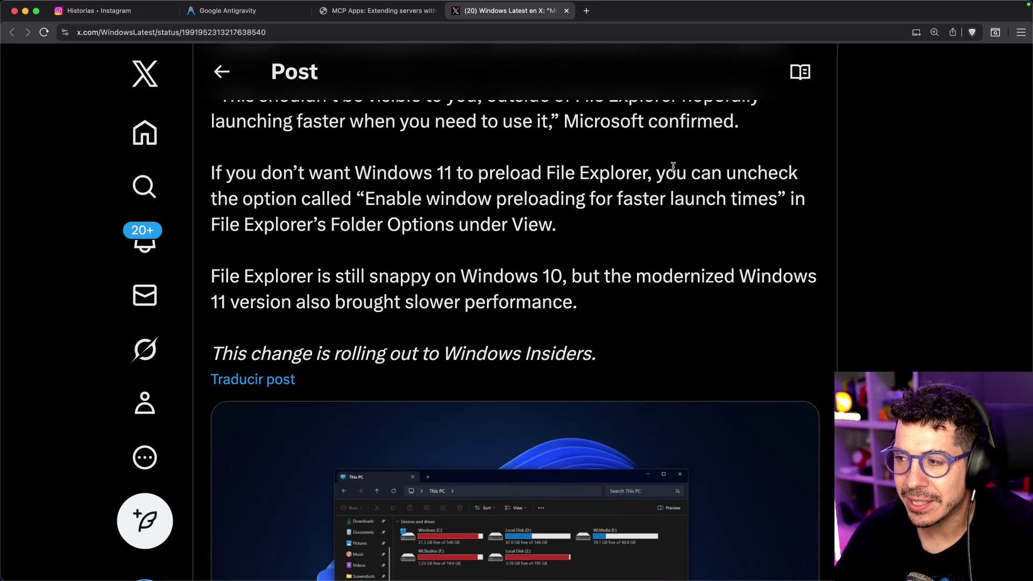
{"action": "left_click_drag", "start_coordinate": [741, 174], "coordinate": [749, 172]}
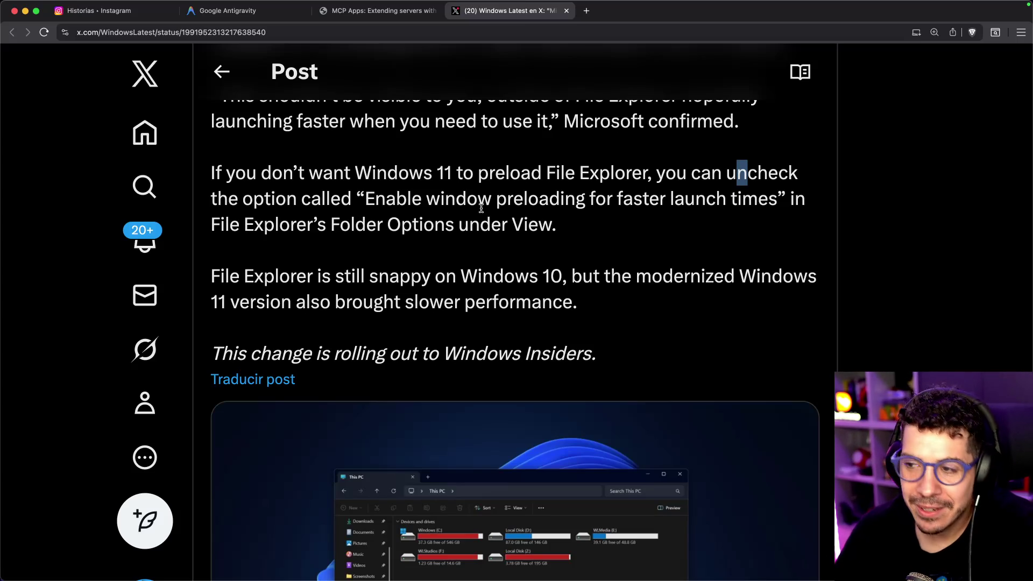
{"action": "double_click", "coordinate": [462, 200]}
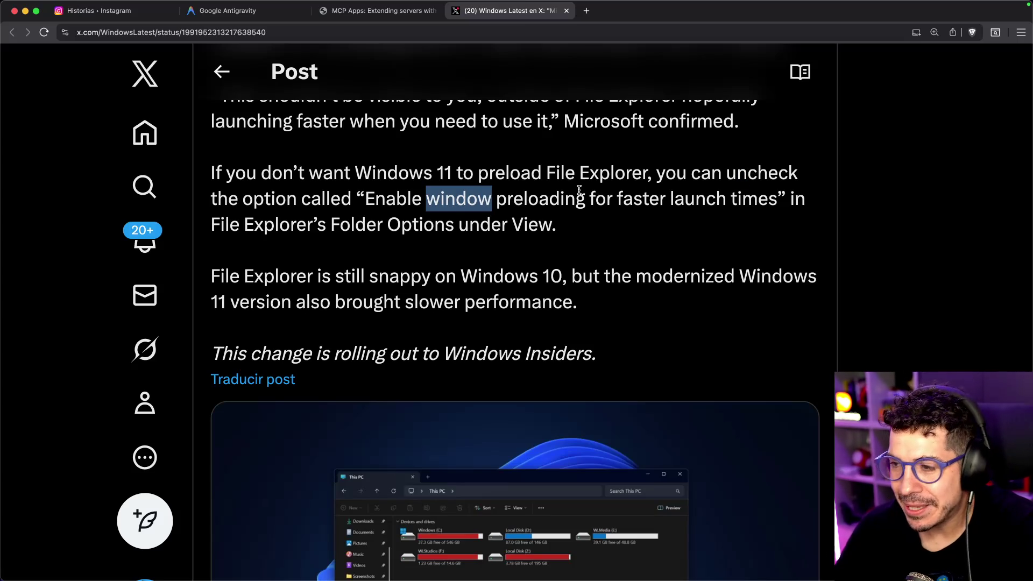
{"action": "left_click_drag", "start_coordinate": [773, 199], "coordinate": [619, 199]}
{"action": "left_click", "coordinate": [676, 180]}
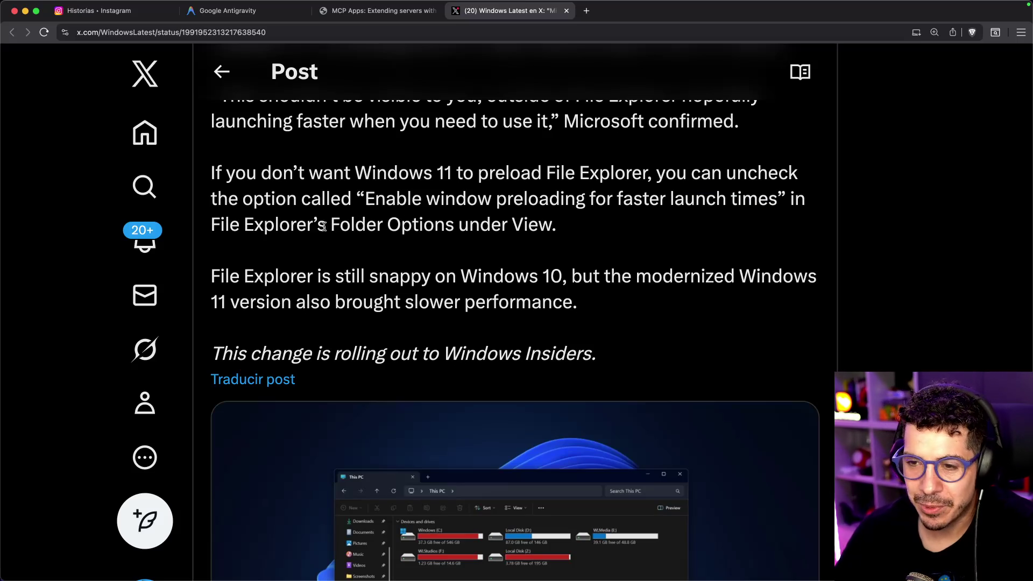
{"action": "left_click_drag", "start_coordinate": [355, 226], "coordinate": [446, 225]}
{"action": "scroll", "coordinate": [444, 218], "scroll_direction": "down", "scroll_amount": 2}
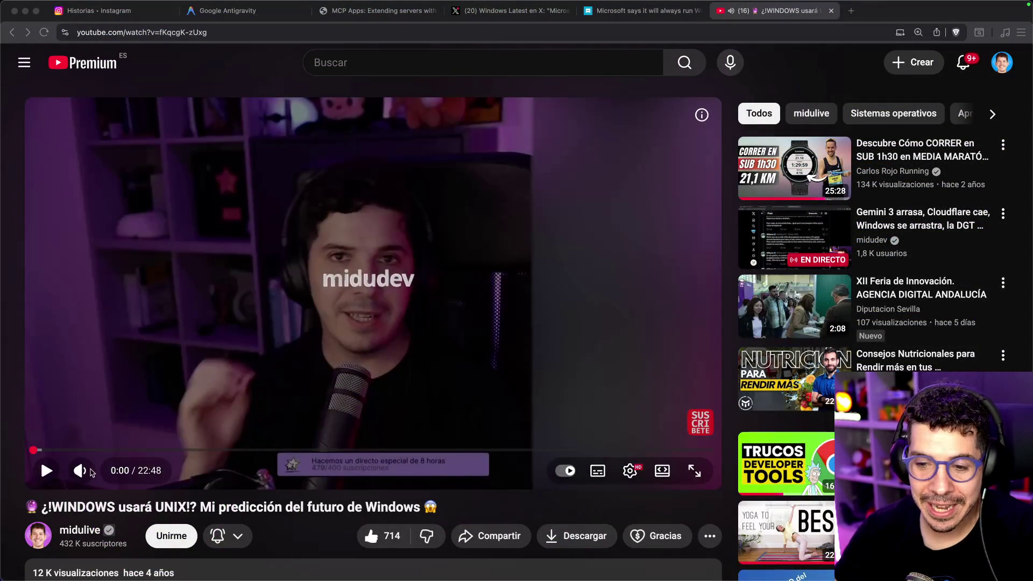
- Play the Windows UNIX prediction video unmuted in theatre mode, then pause it
{"action": "scroll", "coordinate": [94, 469], "scroll_direction": "down", "scroll_amount": 1}
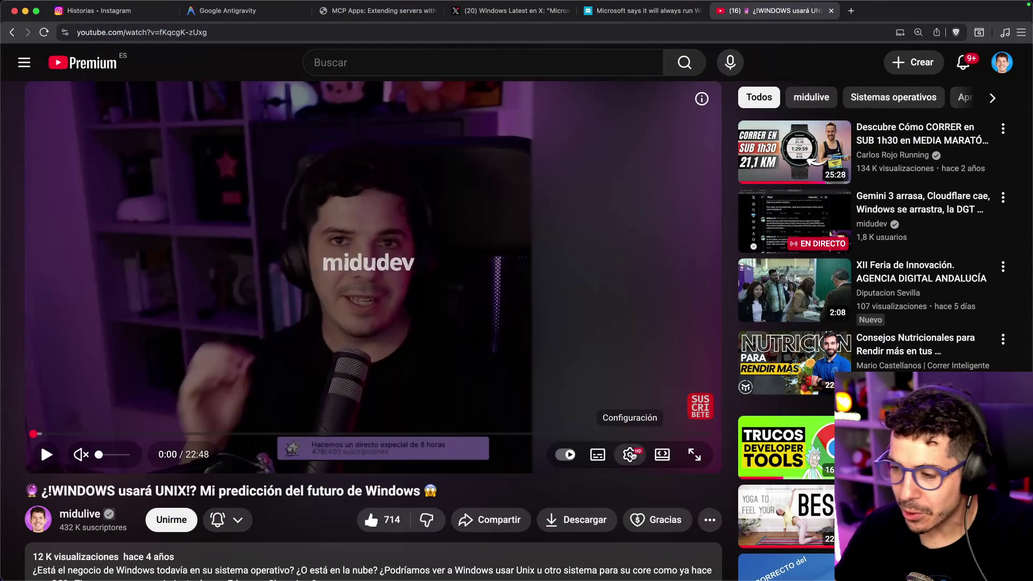
{"action": "left_click", "coordinate": [662, 455]}
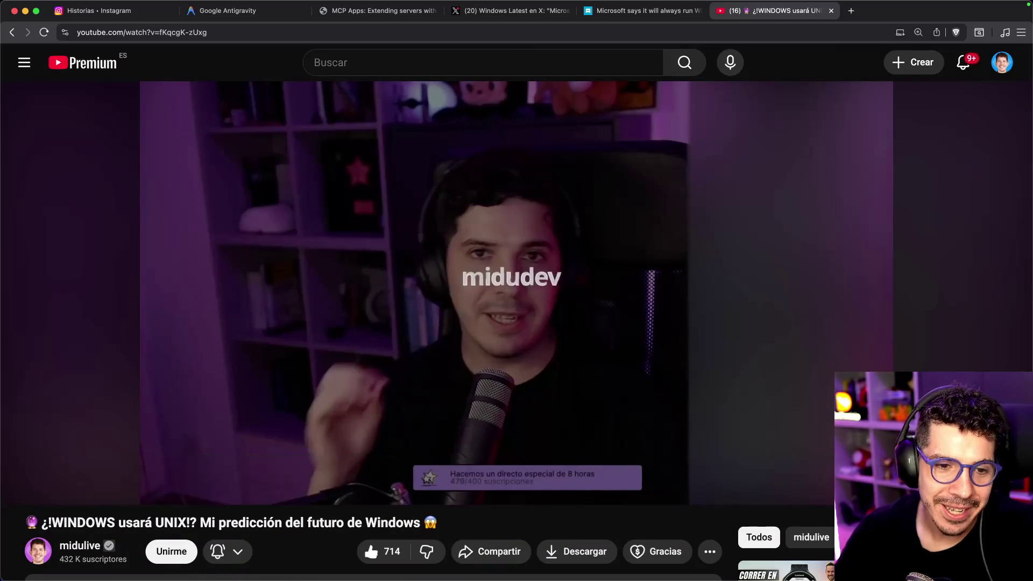
{"action": "left_click", "coordinate": [278, 264]}
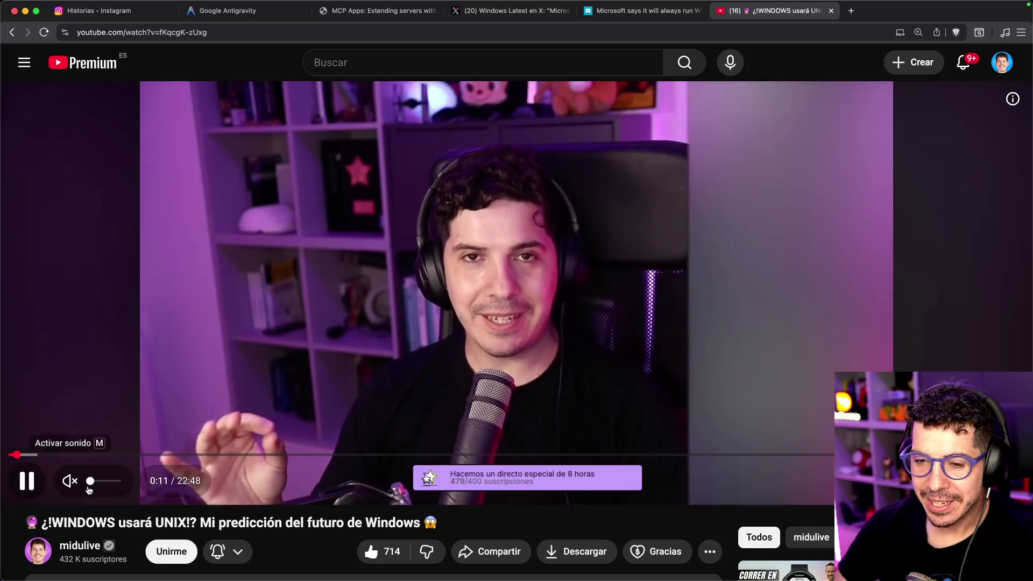
{"action": "left_click", "coordinate": [76, 486]}
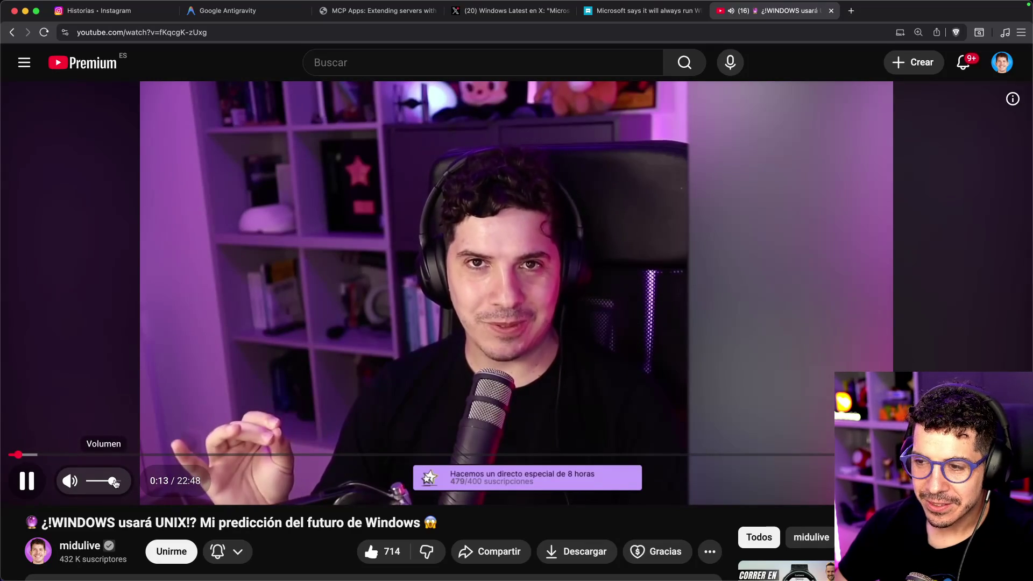
{"action": "left_click", "coordinate": [26, 481]}
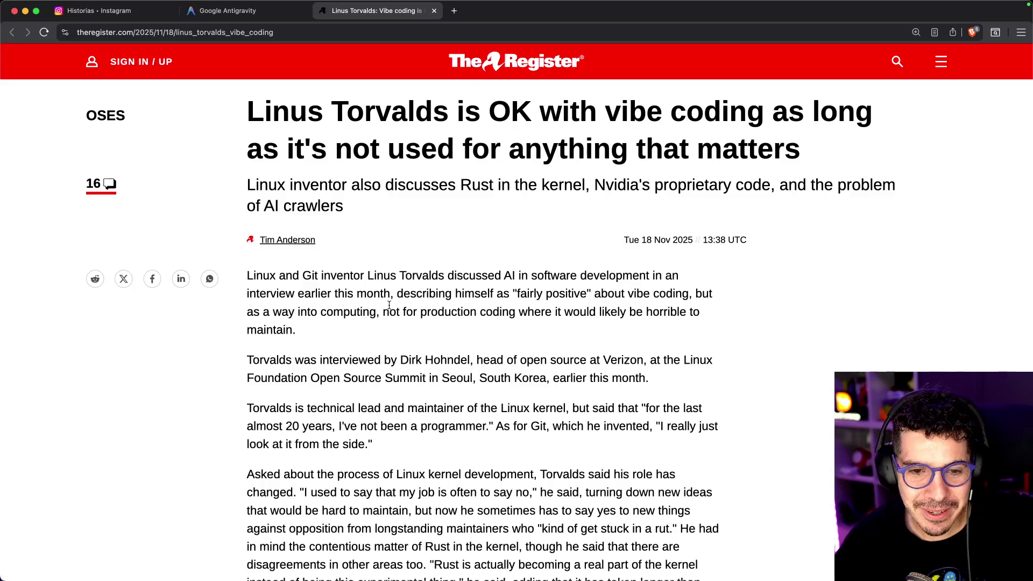
- Scroll down The Register's Torvalds vibe-coding article, clearing a stray highlight
{"action": "scroll", "coordinate": [389, 305], "scroll_direction": "down", "scroll_amount": 3}
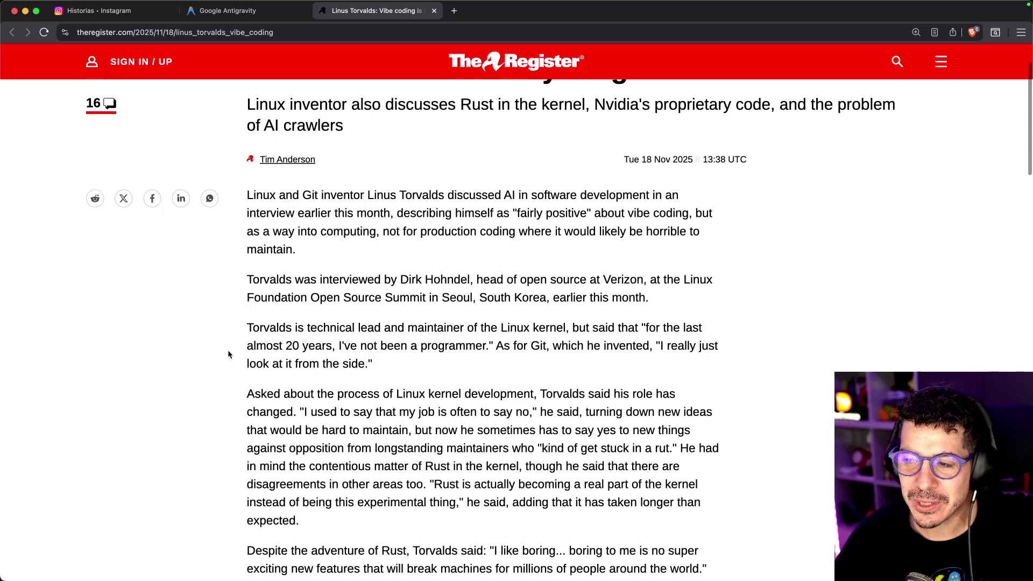
{"action": "scroll", "coordinate": [228, 354], "scroll_direction": "down", "scroll_amount": 5}
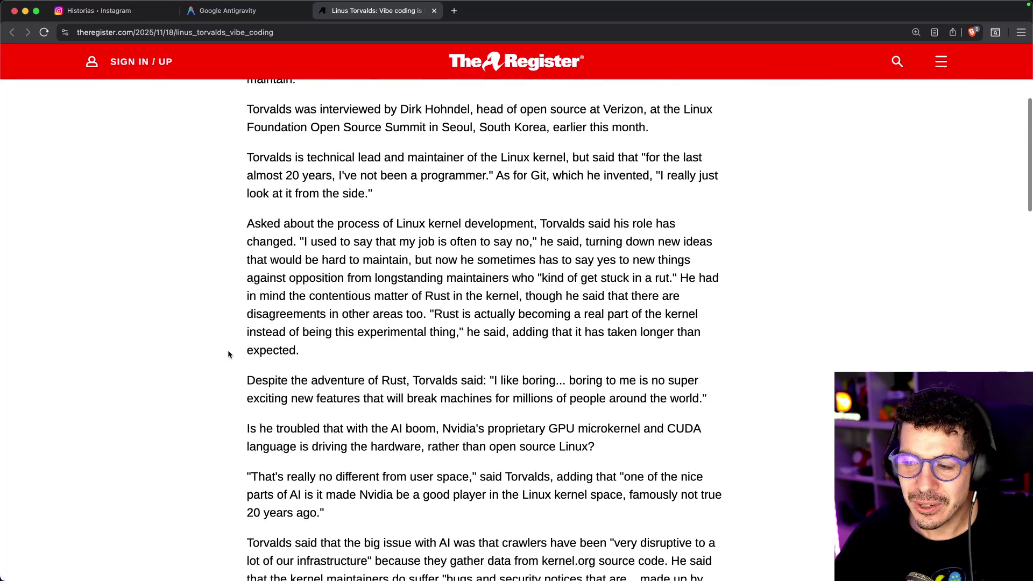
{"action": "scroll", "coordinate": [216, 334], "scroll_direction": "down", "scroll_amount": 3}
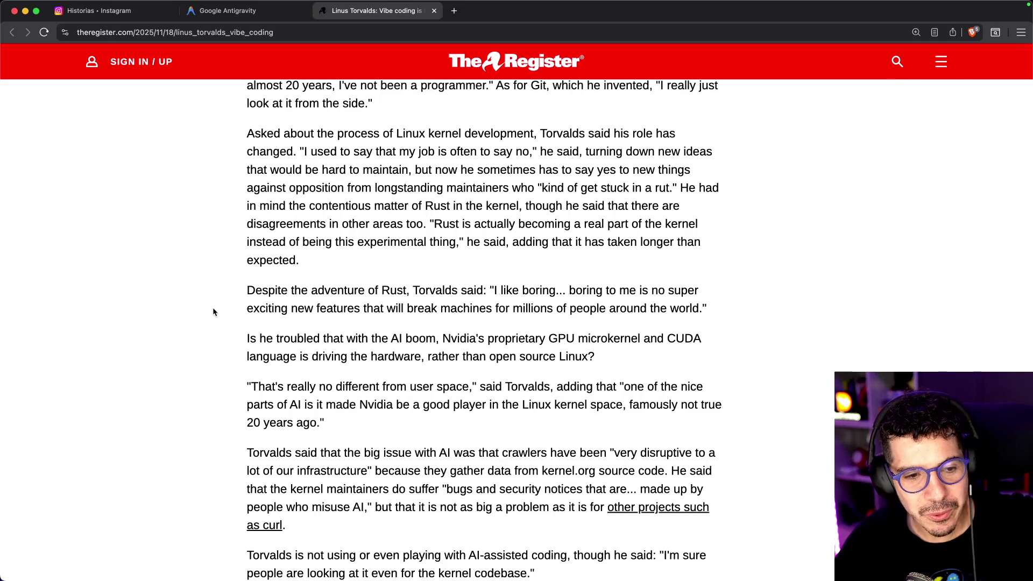
{"action": "scroll", "coordinate": [156, 275], "scroll_direction": "down", "scroll_amount": 5}
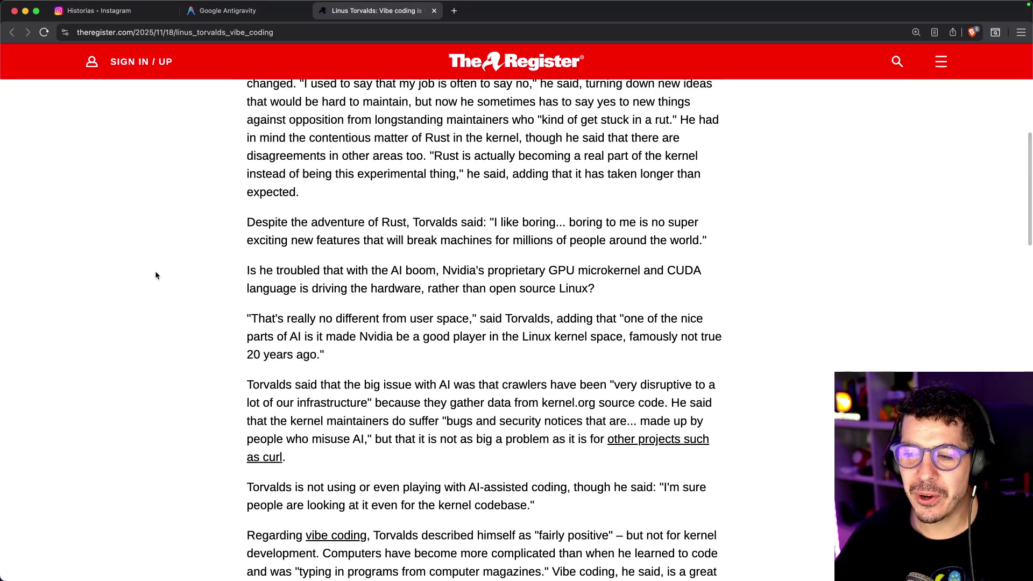
{"action": "scroll", "coordinate": [163, 263], "scroll_direction": "down", "scroll_amount": 5}
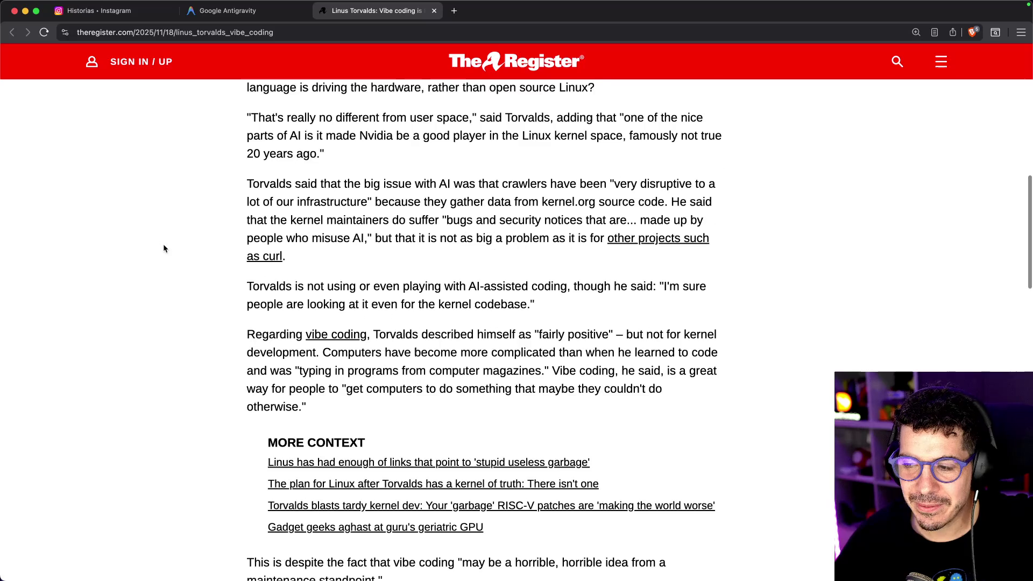
{"action": "scroll", "coordinate": [491, 292], "scroll_direction": "down", "scroll_amount": 1}
{"action": "left_click", "coordinate": [584, 313]}
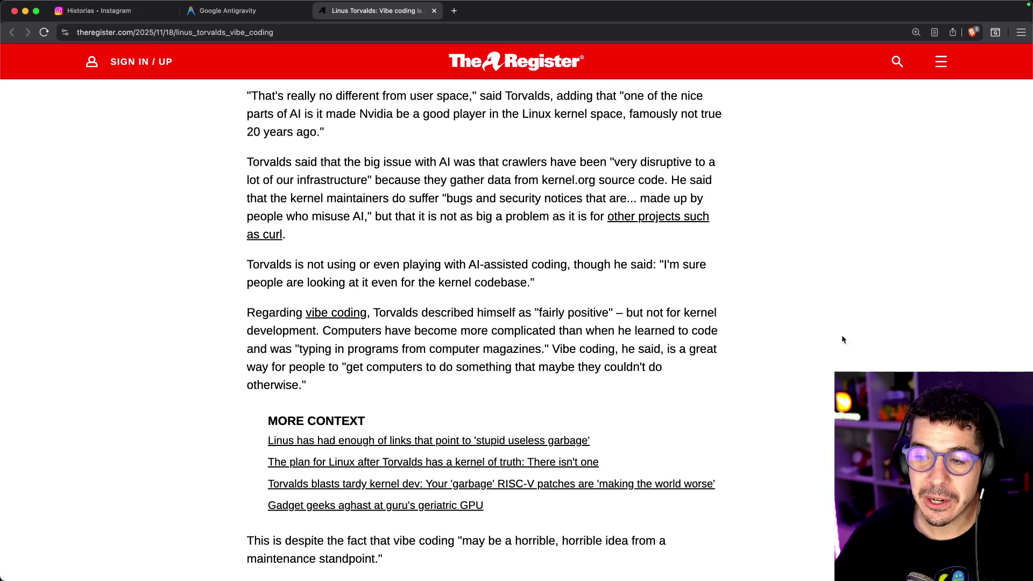
{"action": "scroll", "coordinate": [491, 322], "scroll_direction": "down", "scroll_amount": 2}
- Highlight 'more complicated' and the vibe-coding sentence while reading further down
{"action": "left_click_drag", "start_coordinate": [473, 262], "coordinate": [548, 261]}
{"action": "left_click", "coordinate": [548, 260]}
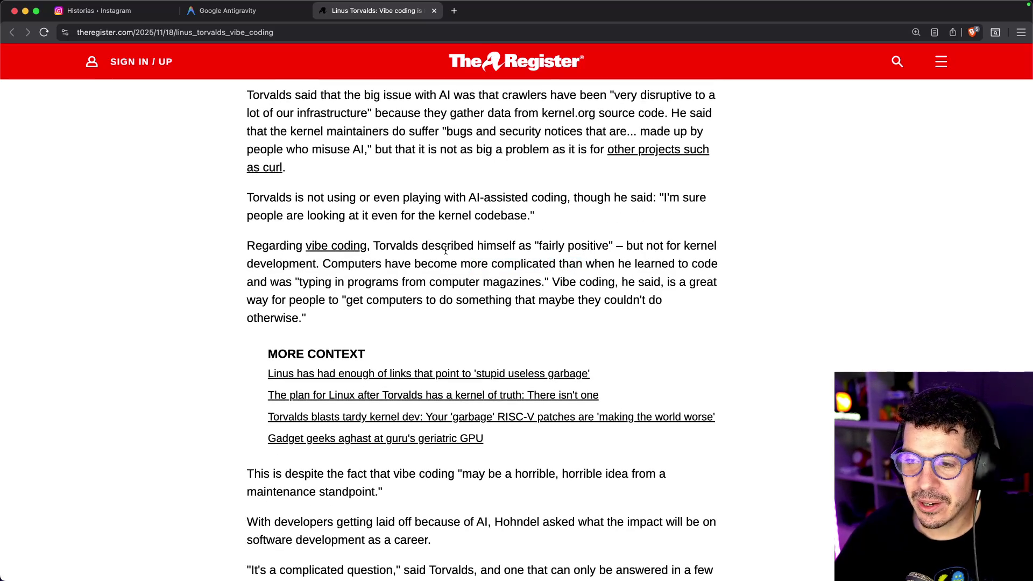
{"action": "scroll", "coordinate": [446, 250], "scroll_direction": "down", "scroll_amount": 2}
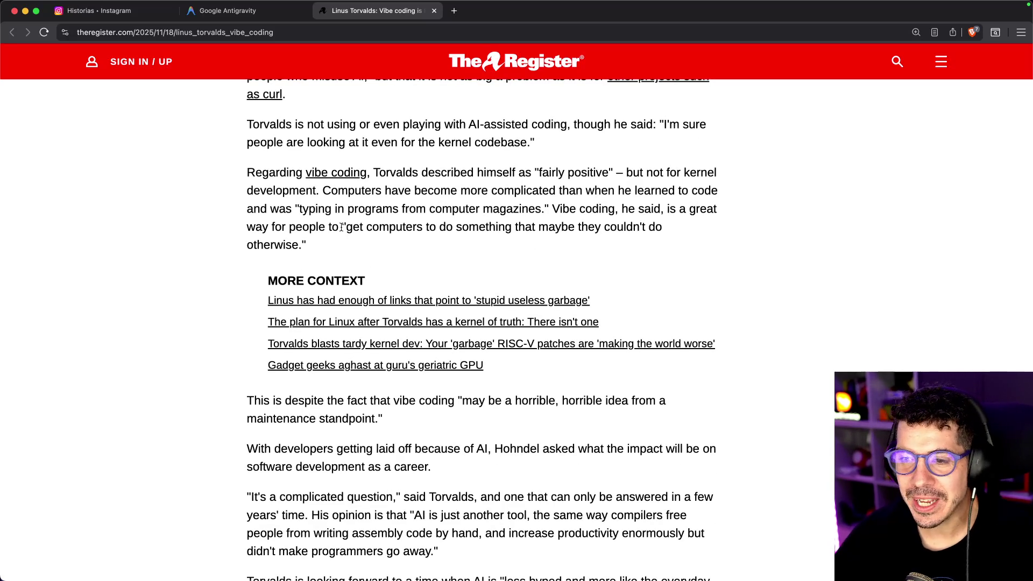
{"action": "scroll", "coordinate": [210, 236], "scroll_direction": "down", "scroll_amount": 3}
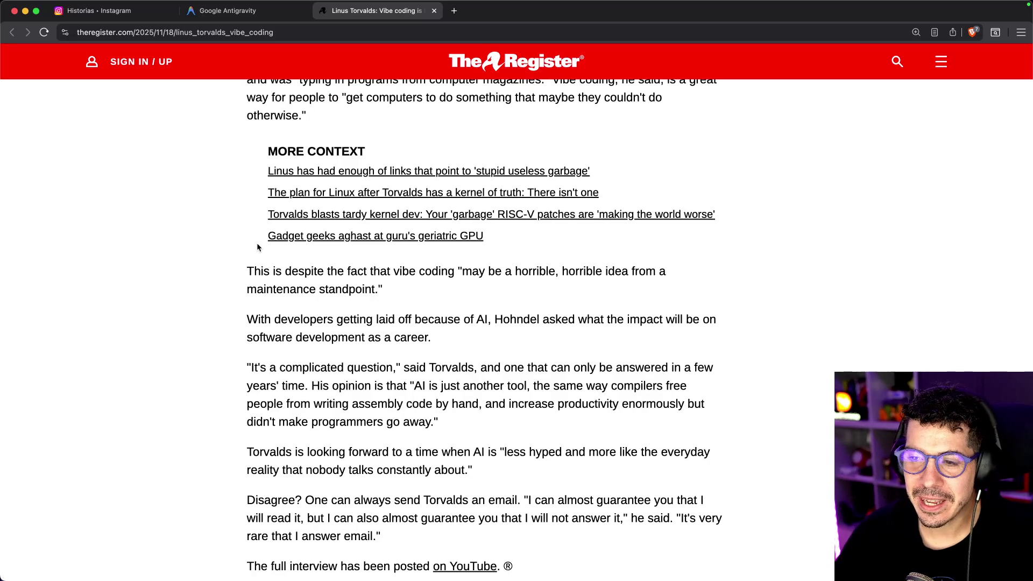
{"action": "left_click_drag", "start_coordinate": [331, 271], "coordinate": [467, 271]}
{"action": "left_click_drag", "start_coordinate": [478, 271], "coordinate": [487, 268]}
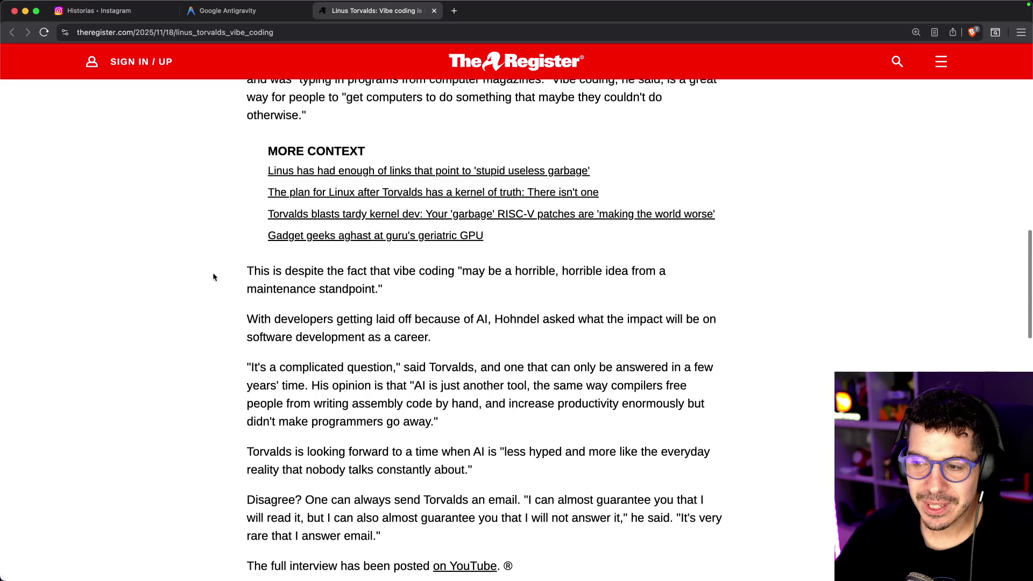
{"action": "scroll", "coordinate": [213, 277], "scroll_direction": "down", "scroll_amount": 3}
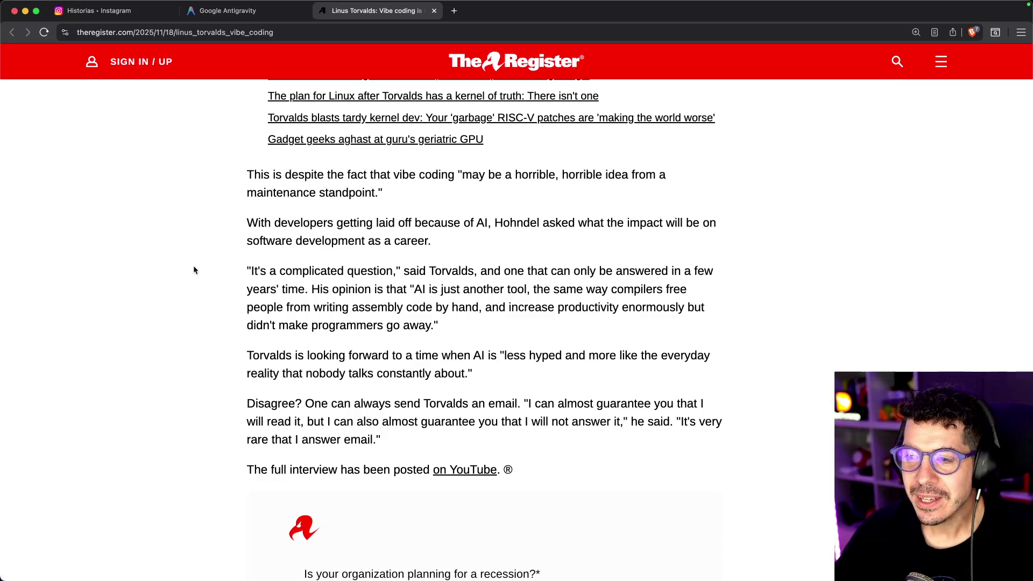
{"action": "scroll", "coordinate": [194, 269], "scroll_direction": "down", "scroll_amount": 1}
{"action": "scroll", "coordinate": [204, 259], "scroll_direction": "down", "scroll_amount": 1}
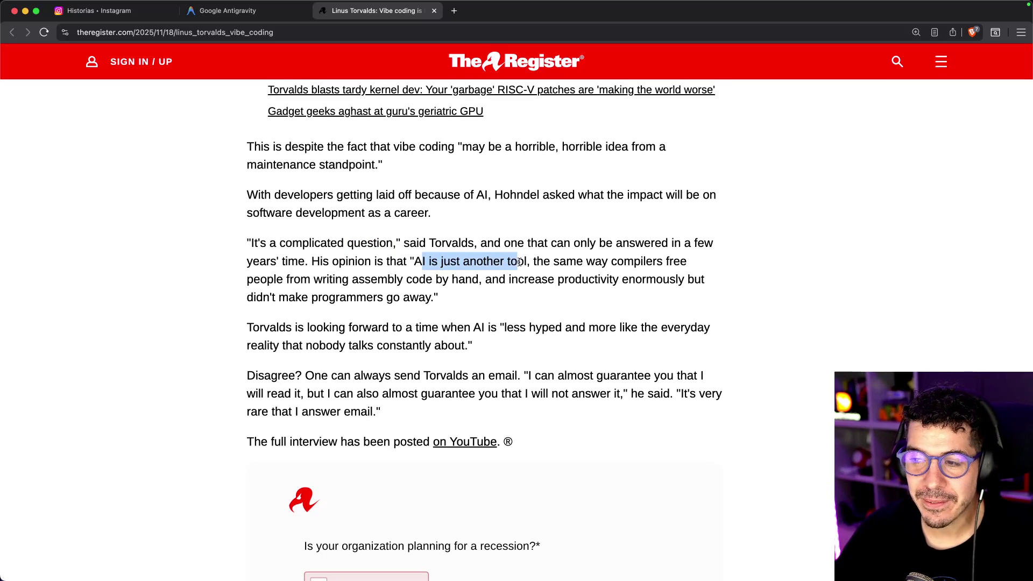
- Highlight parts of Torvalds' compilers and assembly-code quote, then scroll to the Yes/No poll
{"action": "left_click_drag", "start_coordinate": [530, 262], "coordinate": [552, 259]}
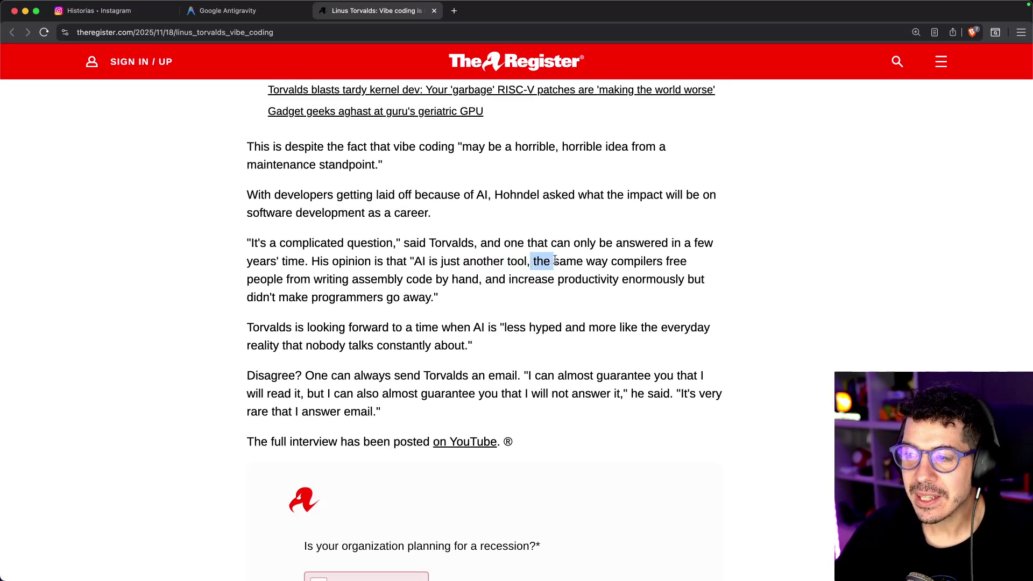
{"action": "left_click", "coordinate": [641, 261]}
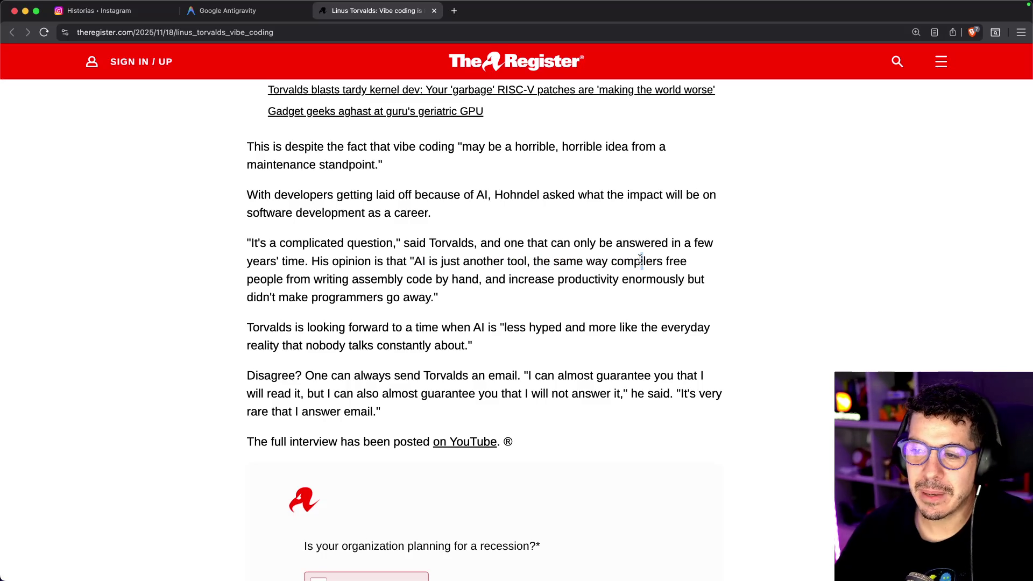
{"action": "left_click_drag", "start_coordinate": [289, 279], "coordinate": [484, 279]}
{"action": "left_click", "coordinate": [484, 278]}
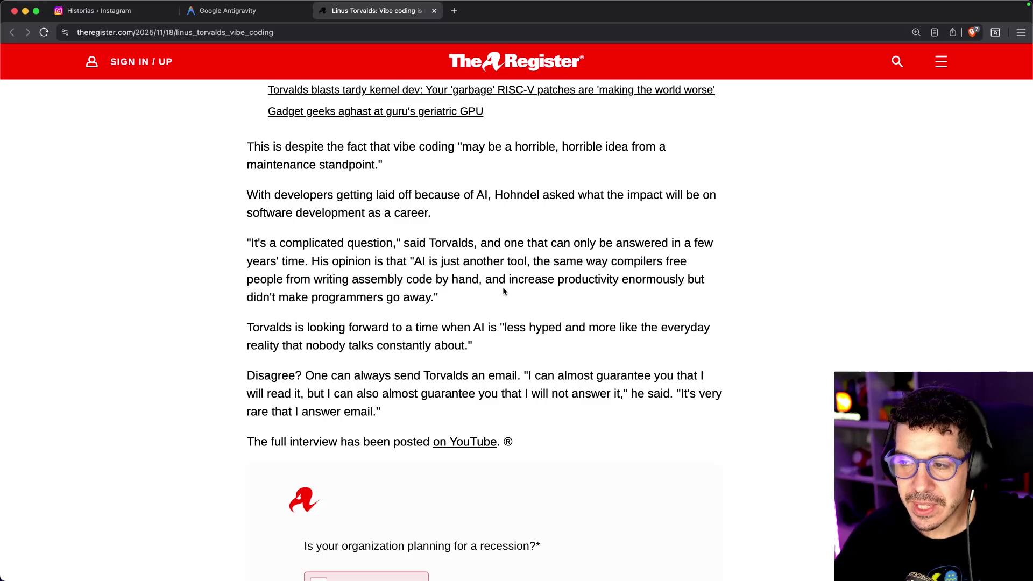
{"action": "left_click", "coordinate": [641, 276]}
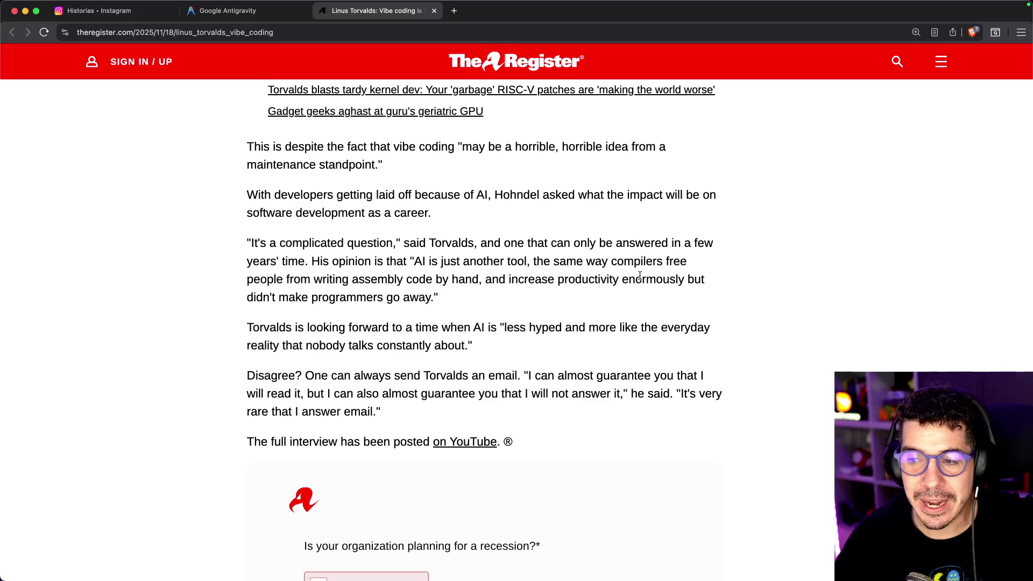
{"action": "left_click_drag", "start_coordinate": [350, 297], "coordinate": [374, 297]}
{"action": "left_click", "coordinate": [374, 297]}
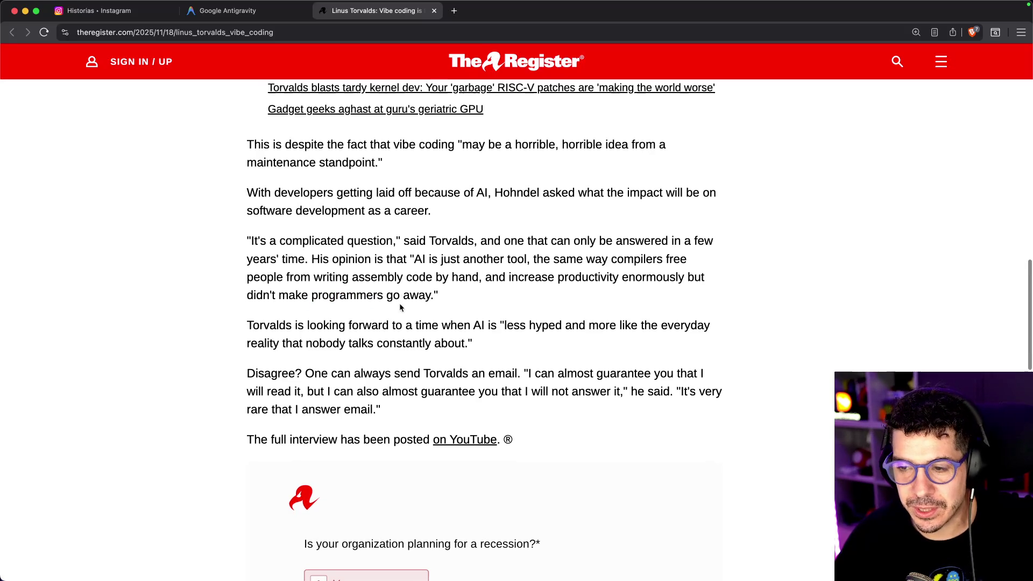
{"action": "scroll", "coordinate": [331, 274], "scroll_direction": "down", "scroll_amount": 2}
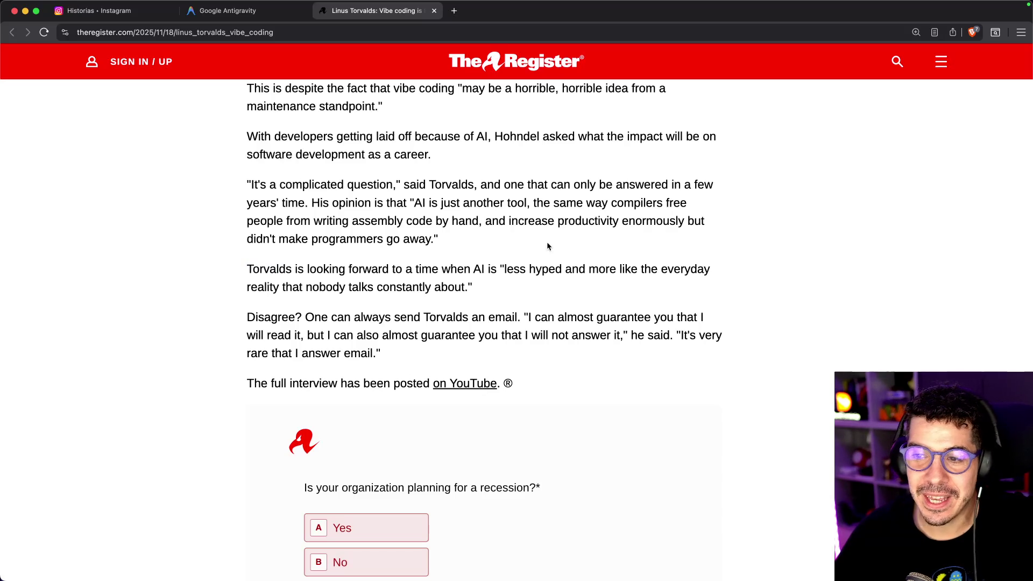
{"action": "scroll", "coordinate": [530, 230], "scroll_direction": "down", "scroll_amount": 2}
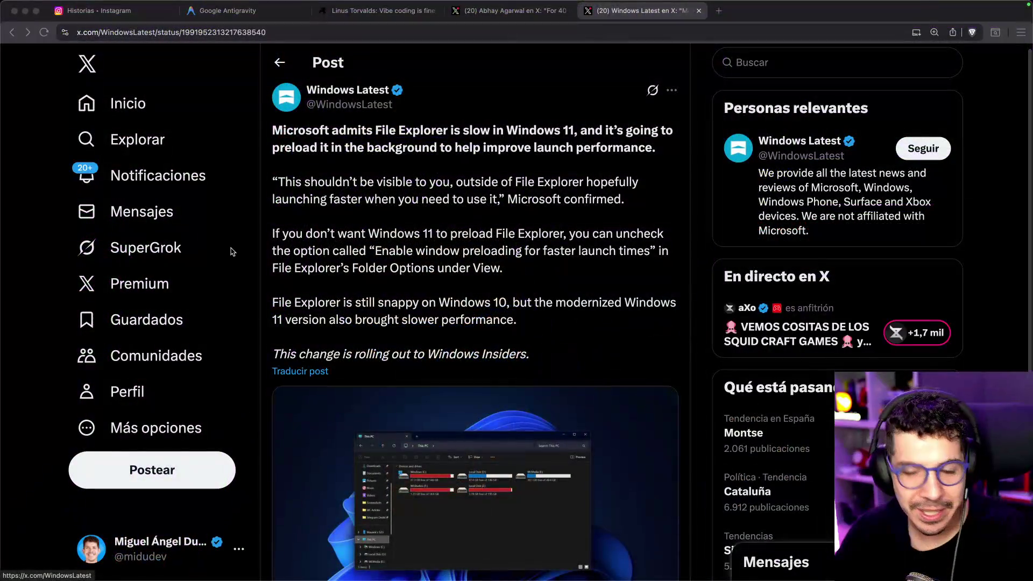
- Scroll through the replies to the Windows Latest File Explorer post, then close its tab
{"action": "scroll", "coordinate": [437, 210], "scroll_direction": "down", "scroll_amount": 2}
{"action": "scroll", "coordinate": [437, 210], "scroll_direction": "down", "scroll_amount": 5}
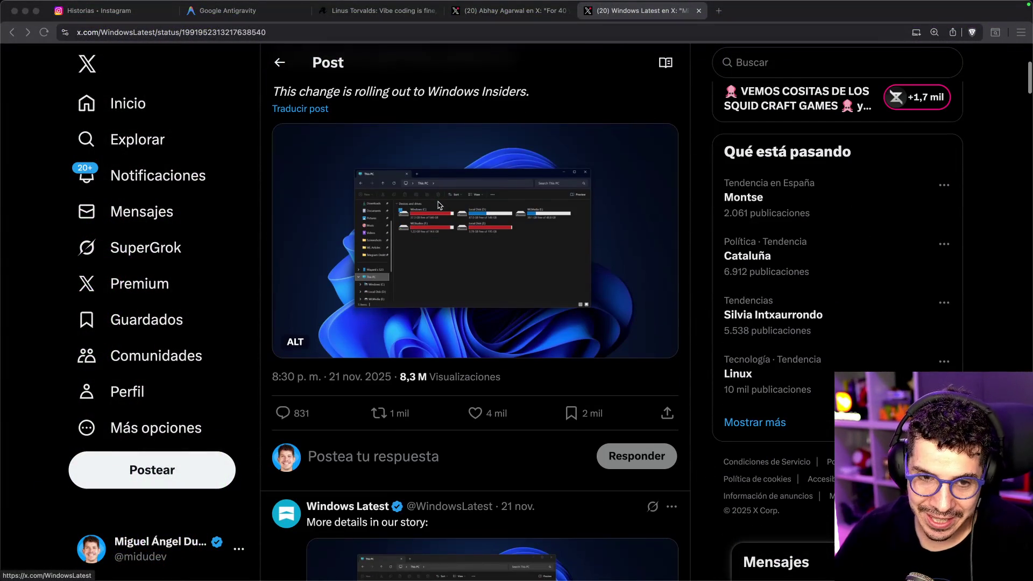
{"action": "scroll", "coordinate": [442, 203], "scroll_direction": "down", "scroll_amount": 10}
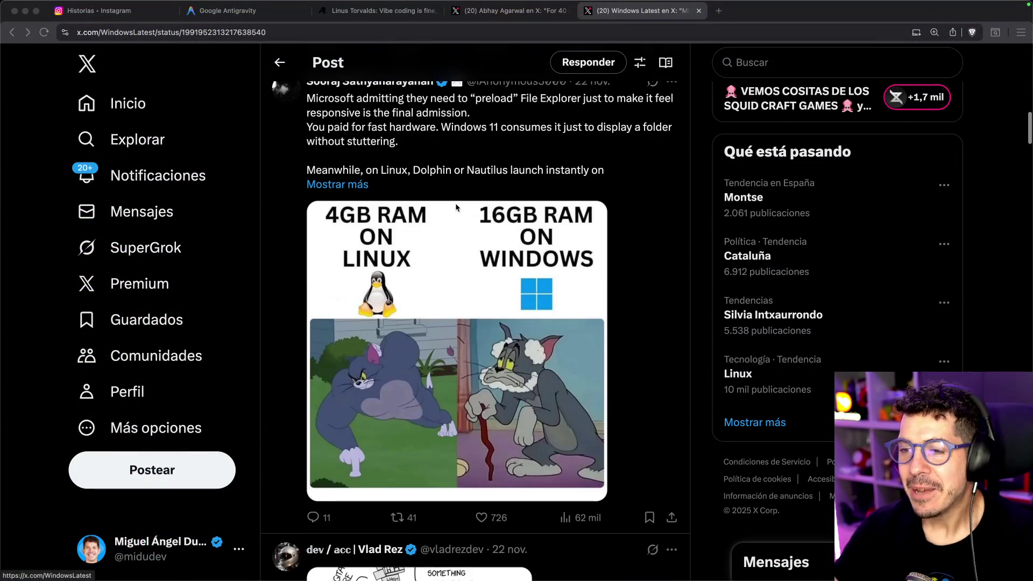
{"action": "scroll", "coordinate": [565, 134], "scroll_direction": "up", "scroll_amount": 5}
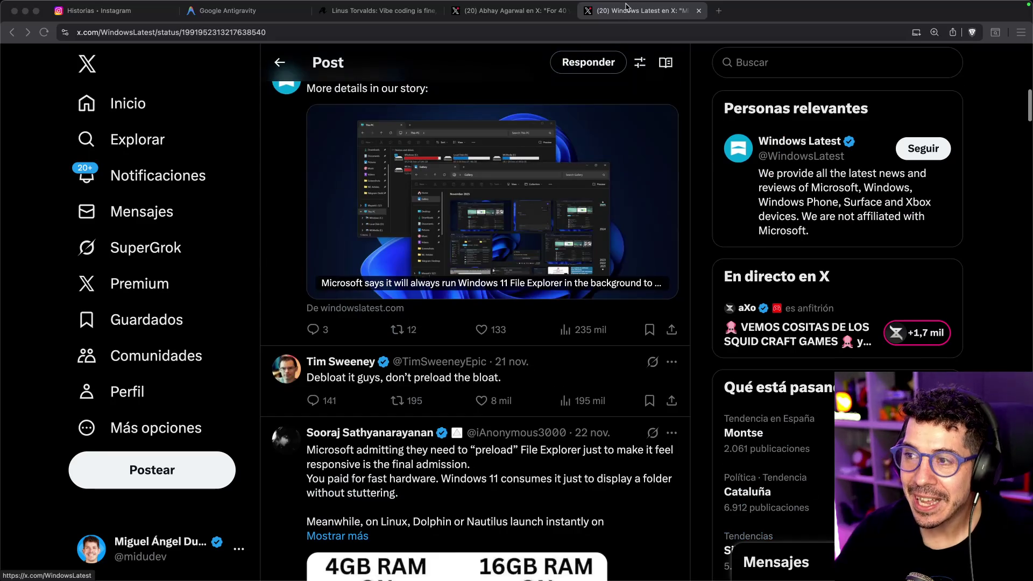
{"action": "key", "text": "super+w"}
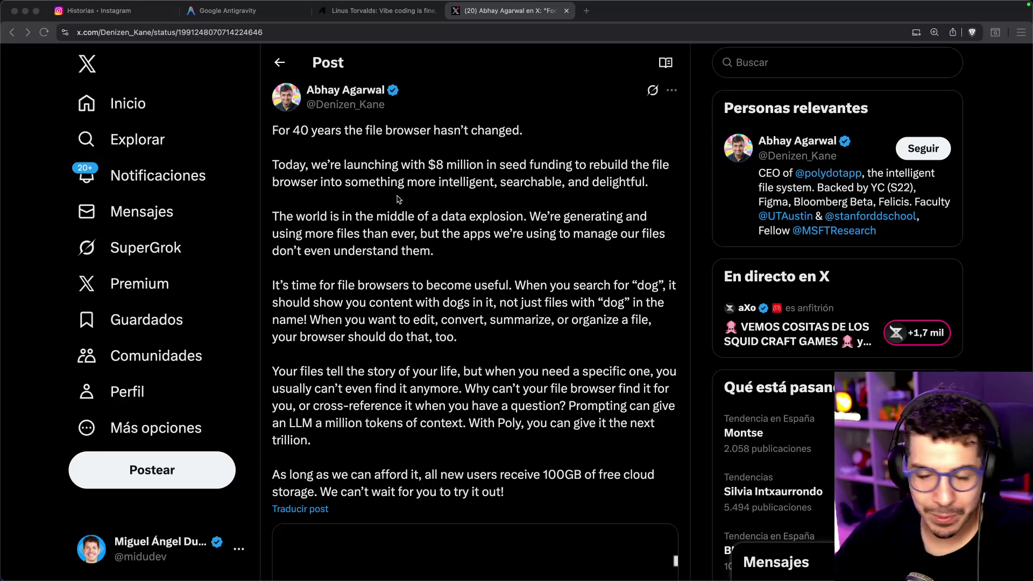
- Watch the Poly promo video in the free-cloud-storage post and switch it to full screen
{"action": "scroll", "coordinate": [376, 210], "scroll_direction": "down", "scroll_amount": 4}
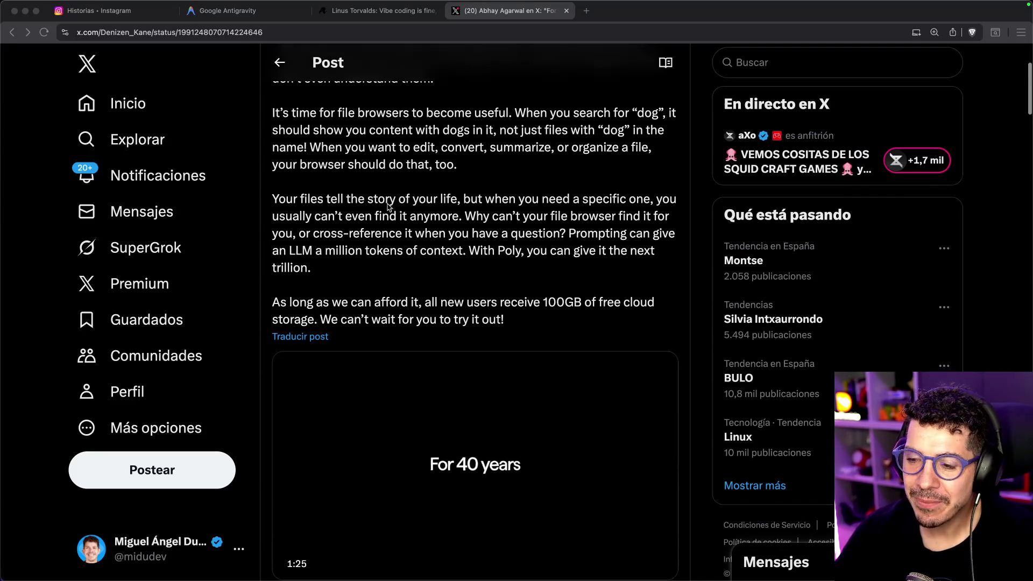
{"action": "scroll", "coordinate": [432, 230], "scroll_direction": "down", "scroll_amount": 3}
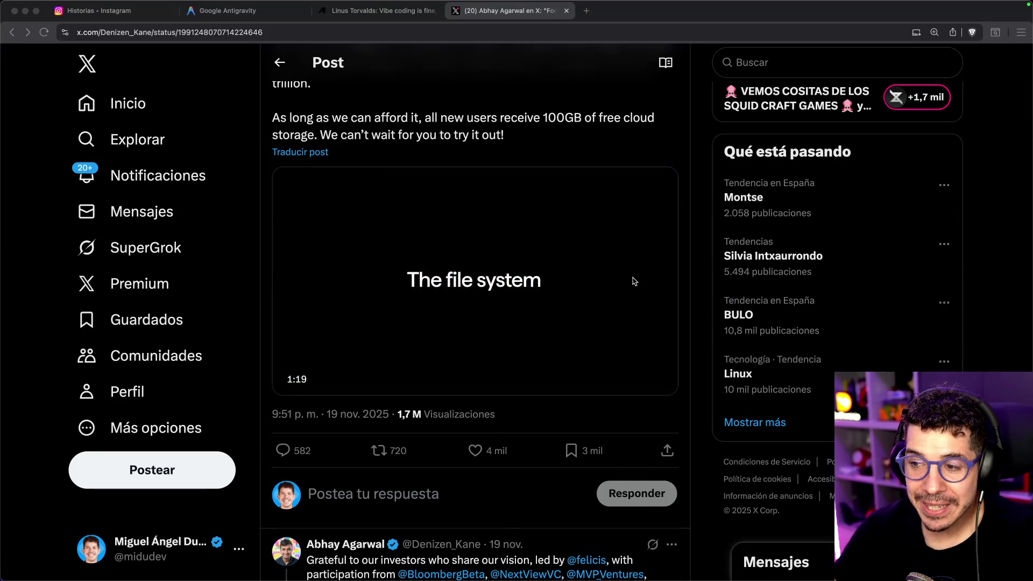
{"action": "scroll", "coordinate": [581, 286], "scroll_direction": "up", "scroll_amount": 2}
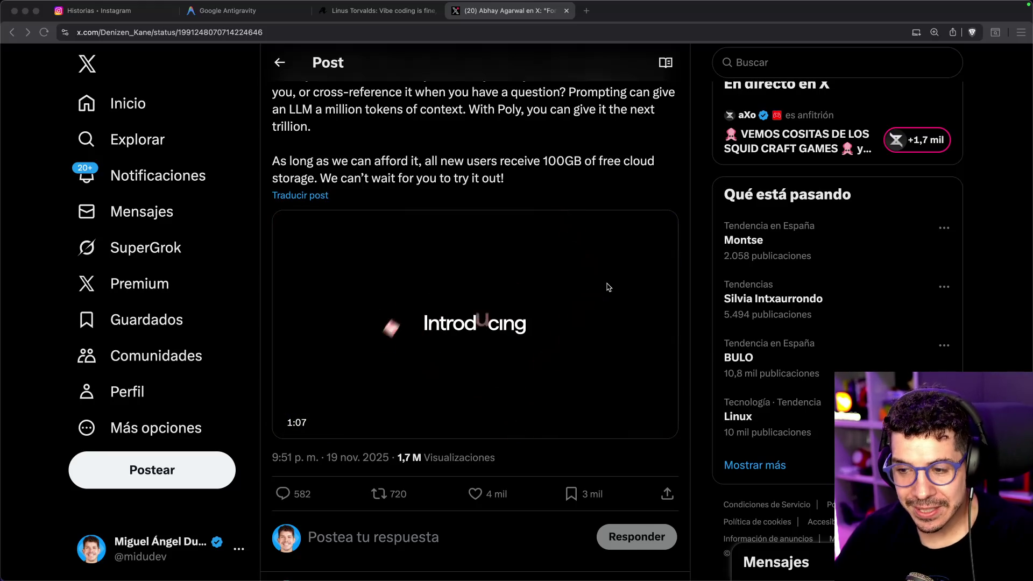
{"action": "mouse_move", "coordinate": [613, 293]}
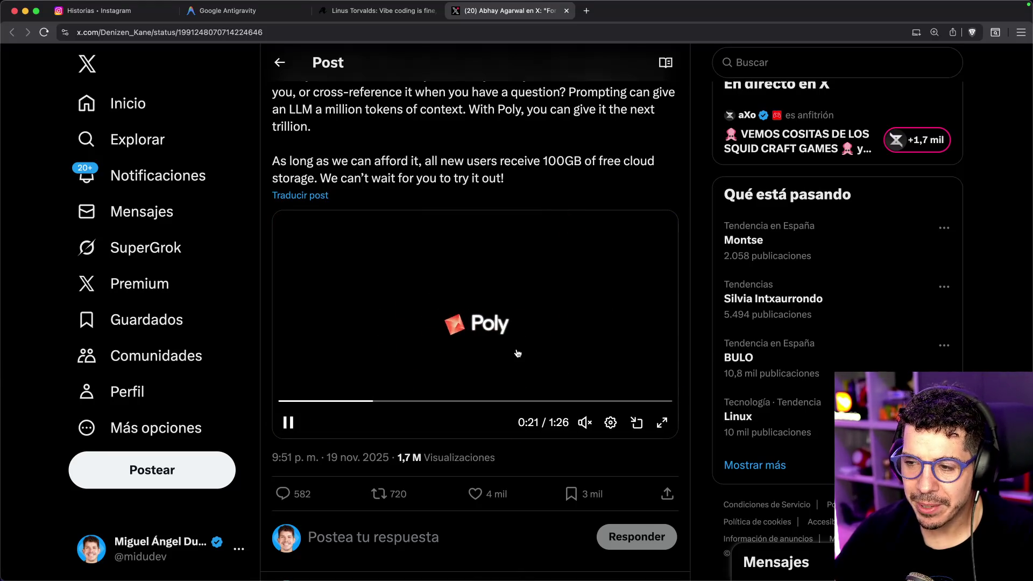
{"action": "left_click", "coordinate": [662, 423]}
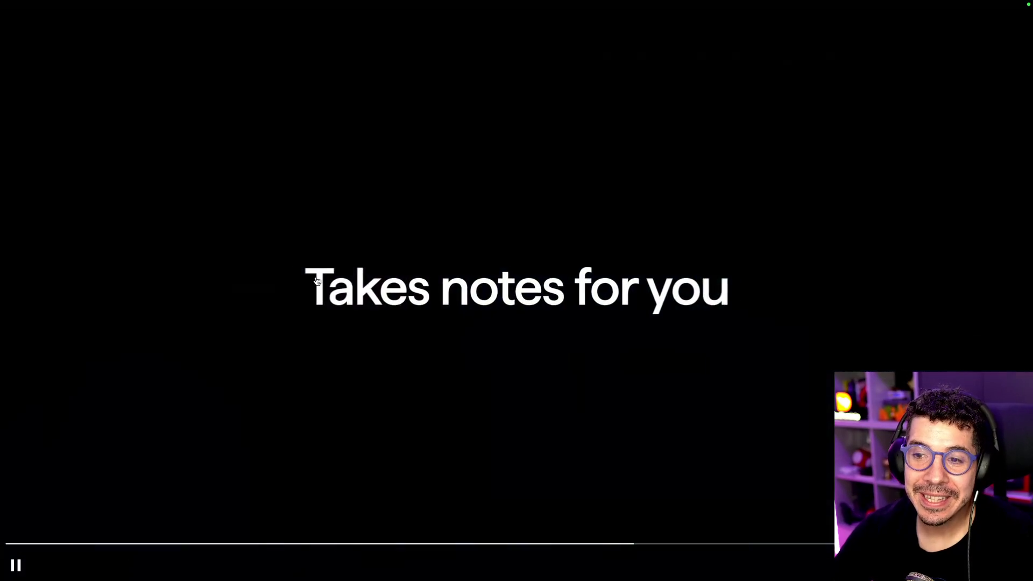
- Skip the full-screen Poly video ahead to near its end, then exit full screen
{"action": "left_click_drag", "start_coordinate": [635, 544], "coordinate": [814, 540]}
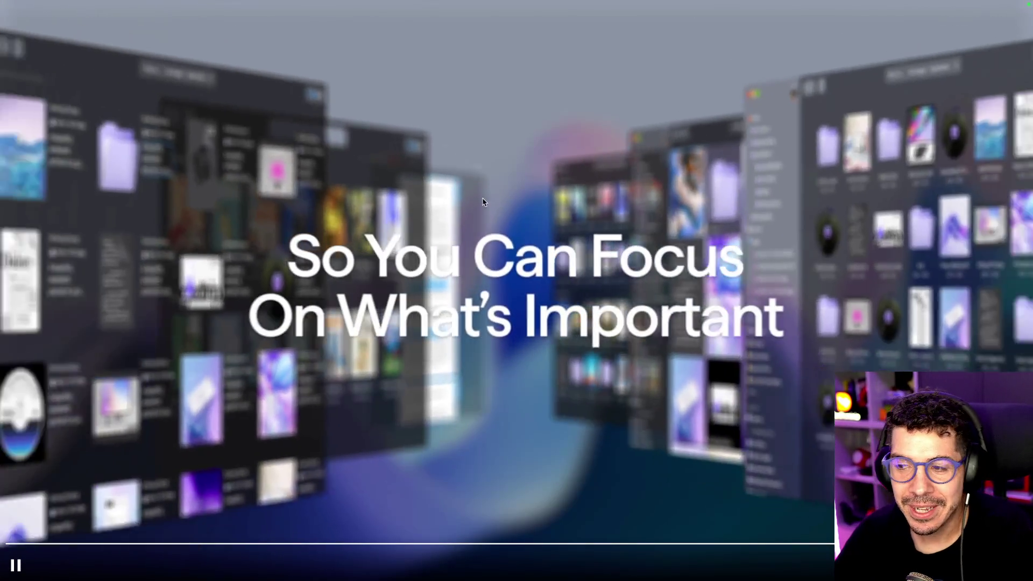
{"action": "key", "text": "Escape"}
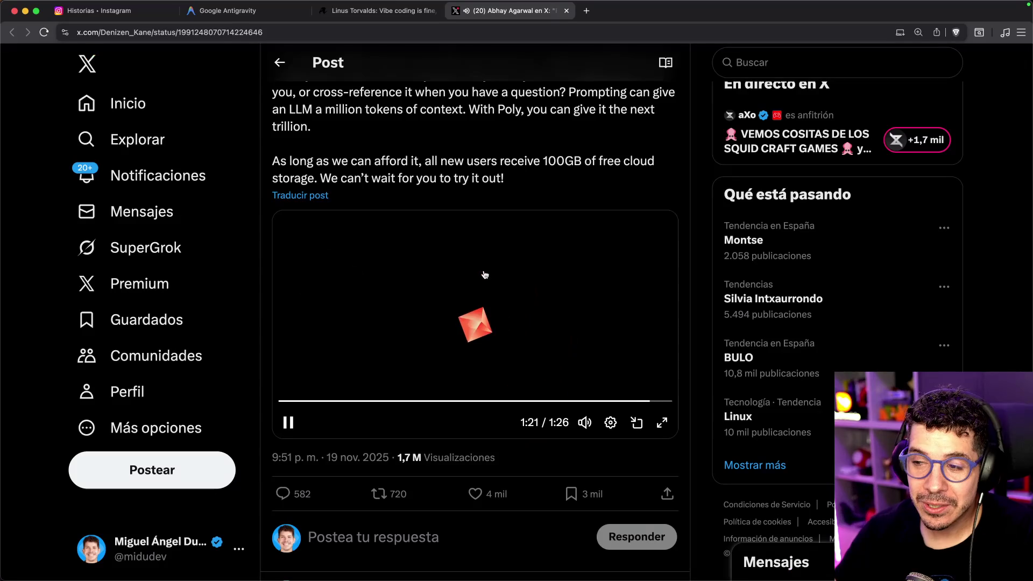
- Pause the Poly video at its end card and highlight the 100GB free cloud storage offer
{"action": "left_click", "coordinate": [281, 433]}
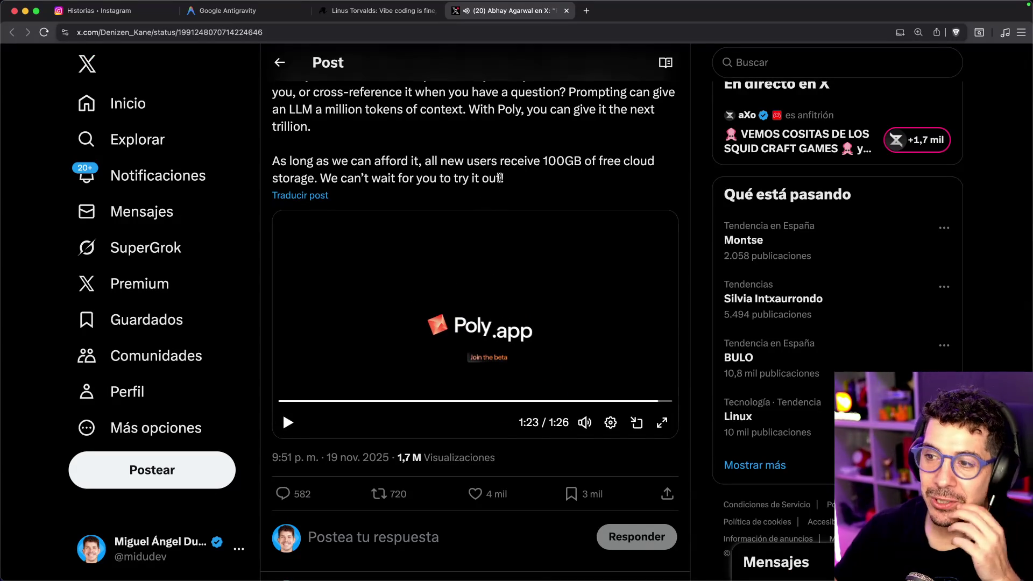
{"action": "left_click_drag", "start_coordinate": [515, 163], "coordinate": [642, 162]}
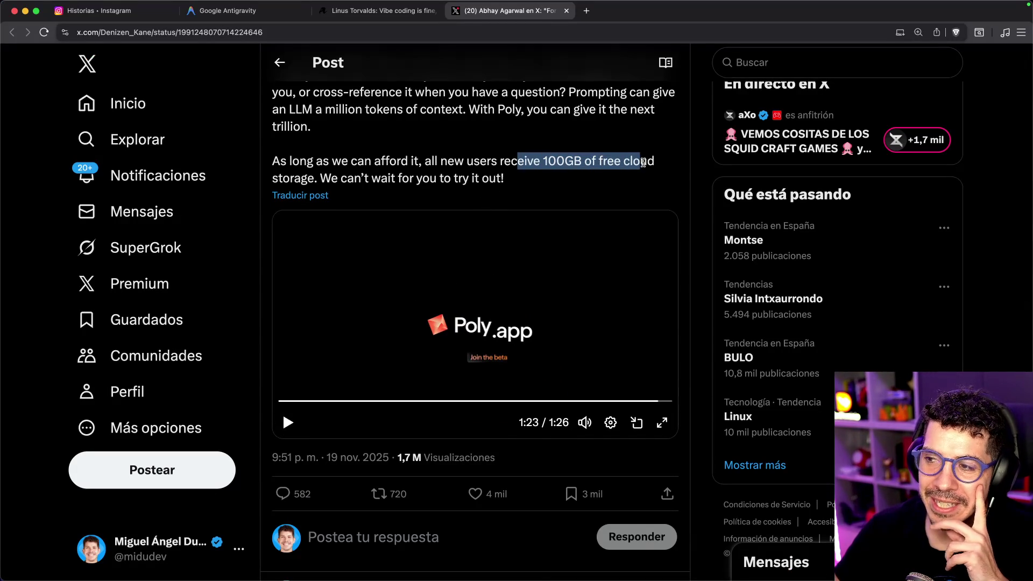
{"action": "left_click", "coordinate": [643, 163]}
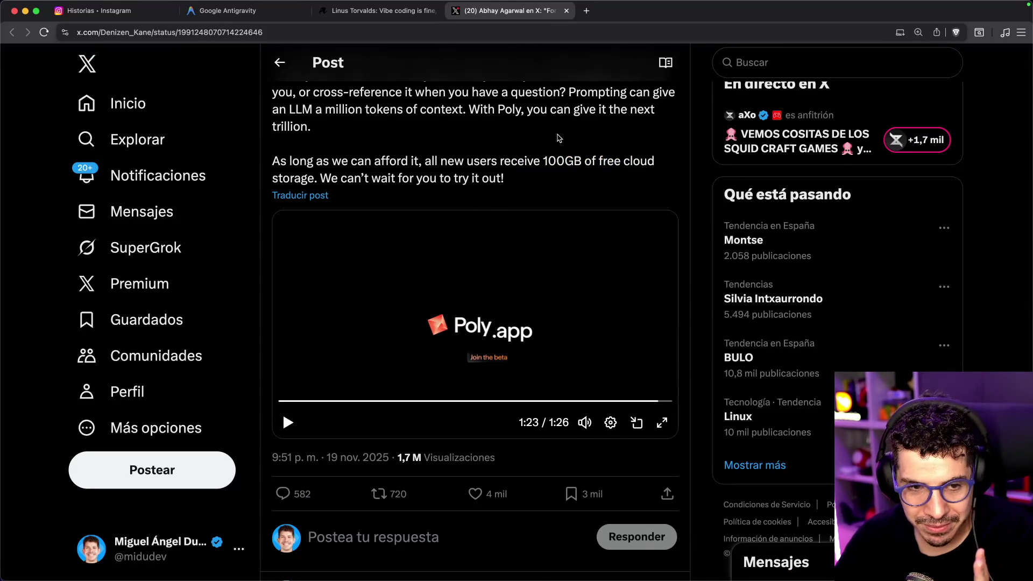
{"action": "scroll", "coordinate": [559, 137], "scroll_direction": "up", "scroll_amount": 6}
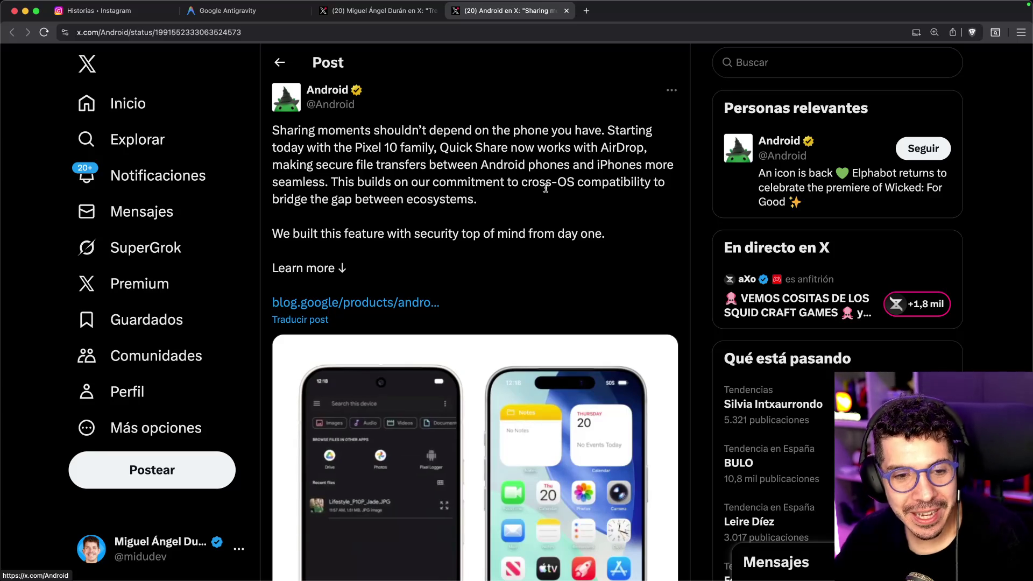
- Translate the Android Quick Share post into Spanish and scroll through its demo video
{"action": "scroll", "coordinate": [425, 255], "scroll_direction": "down", "scroll_amount": 1}
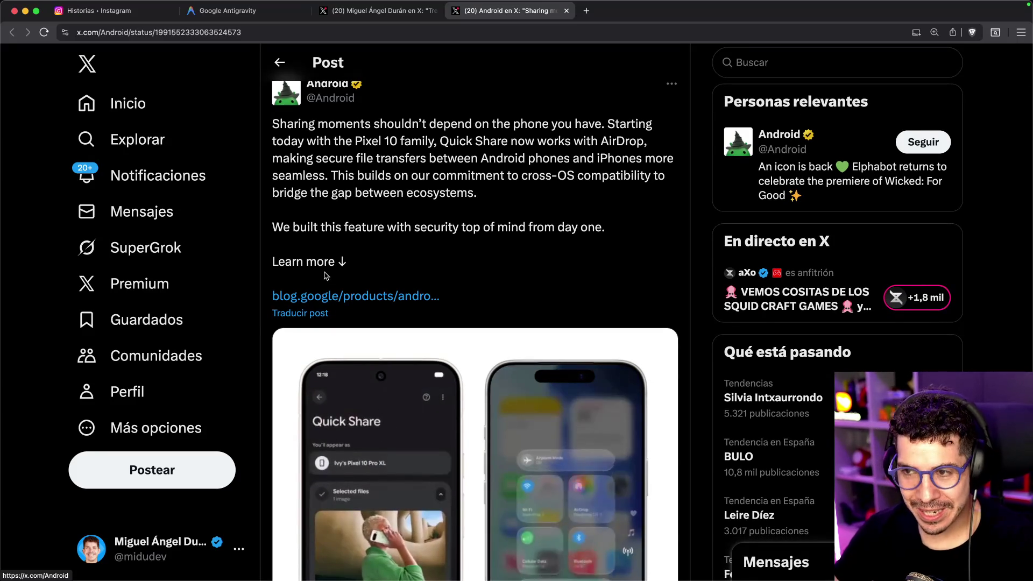
{"action": "left_click", "coordinate": [306, 313]}
{"action": "scroll", "coordinate": [501, 229], "scroll_direction": "down", "scroll_amount": 3}
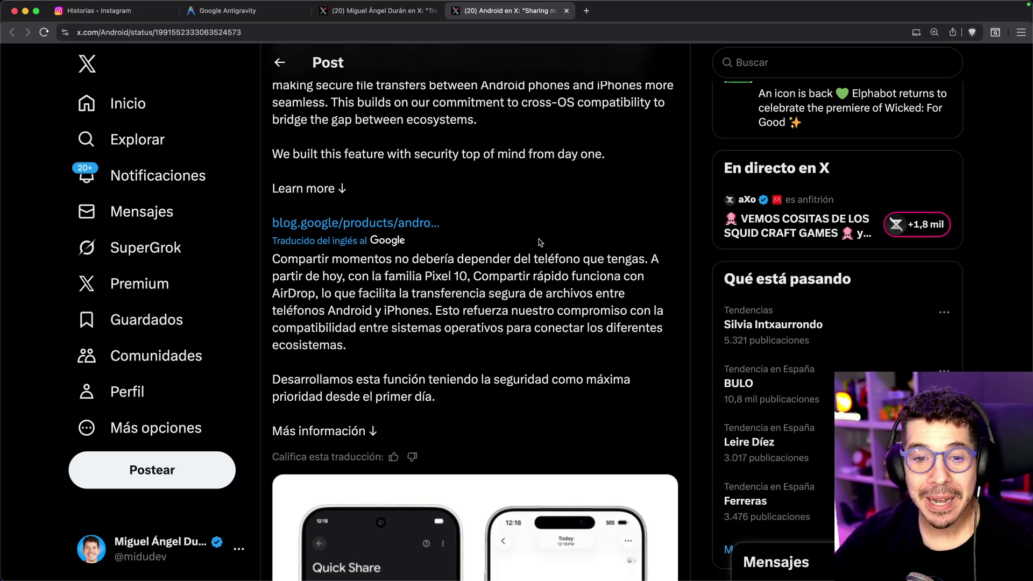
{"action": "scroll", "coordinate": [514, 220], "scroll_direction": "down", "scroll_amount": 2}
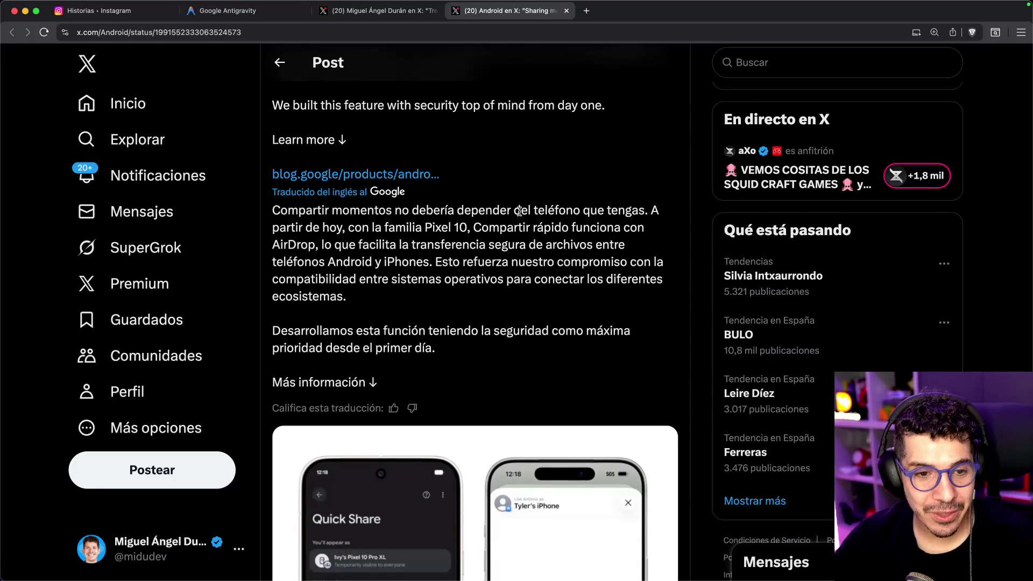
{"action": "scroll", "coordinate": [521, 216], "scroll_direction": "down", "scroll_amount": 5}
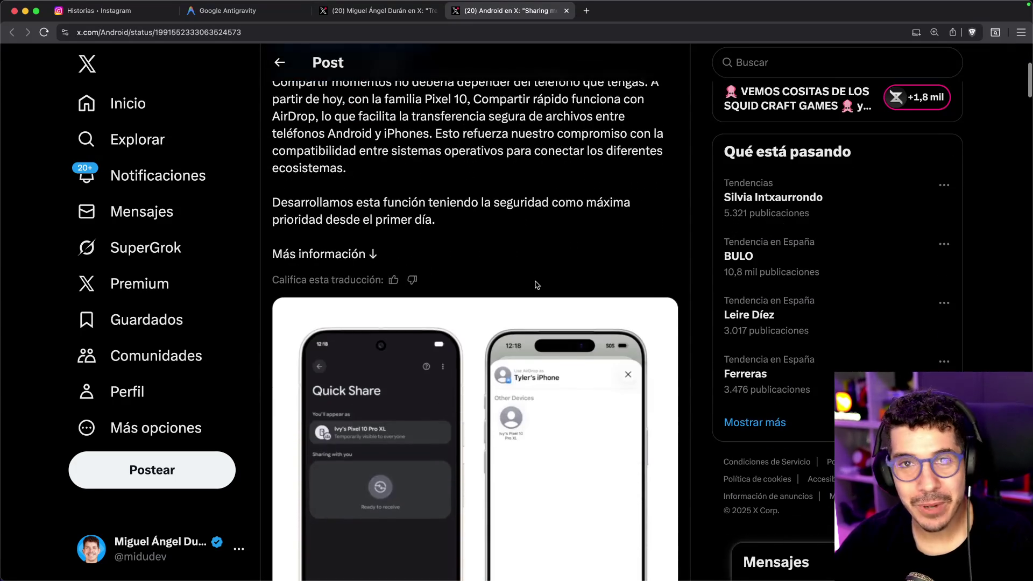
{"action": "mouse_move", "coordinate": [441, 262]}
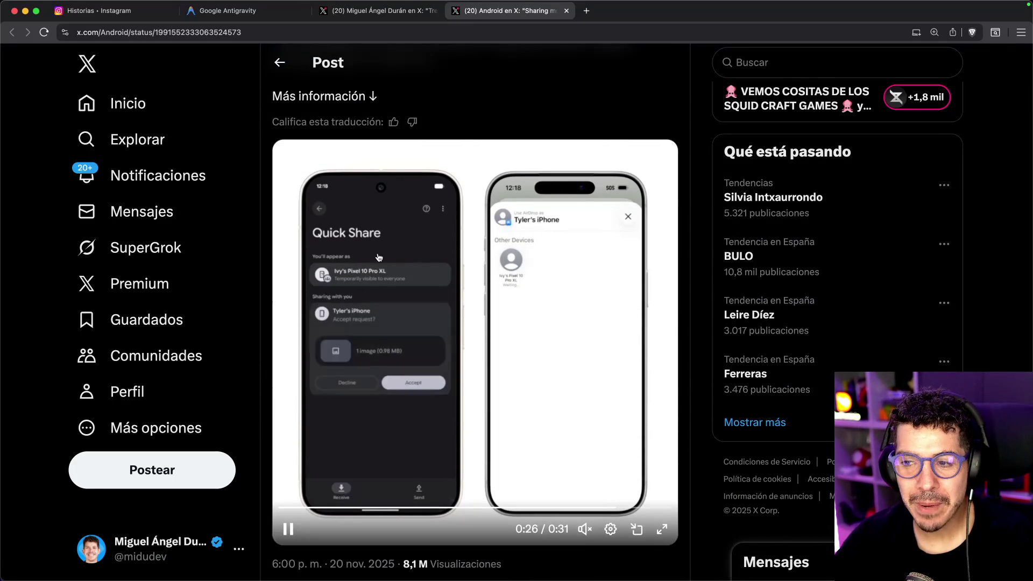
{"action": "scroll", "coordinate": [503, 268], "scroll_direction": "up", "scroll_amount": 6}
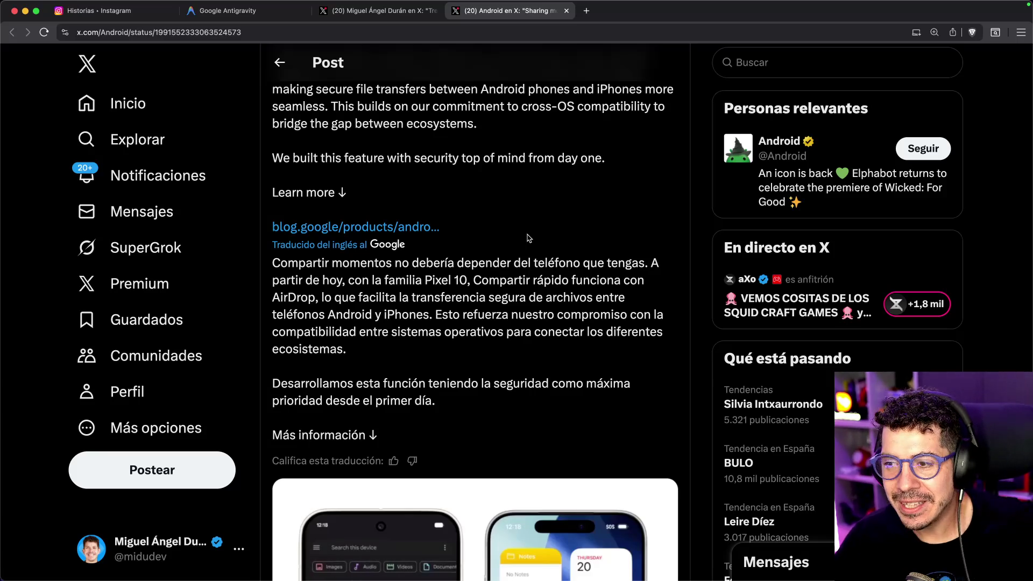
- Highlight the translated sentences about AirDrop transfers and security
{"action": "mouse_move", "coordinate": [288, 298]}
{"action": "left_mouse_down"}
{"action": "mouse_move", "coordinate": [604, 303]}
{"action": "mouse_move", "coordinate": [424, 310]}
{"action": "mouse_move", "coordinate": [646, 318]}
{"action": "mouse_move", "coordinate": [535, 332]}
{"action": "mouse_move", "coordinate": [540, 349]}
{"action": "left_mouse_up"}
{"action": "left_click", "coordinate": [451, 313]}
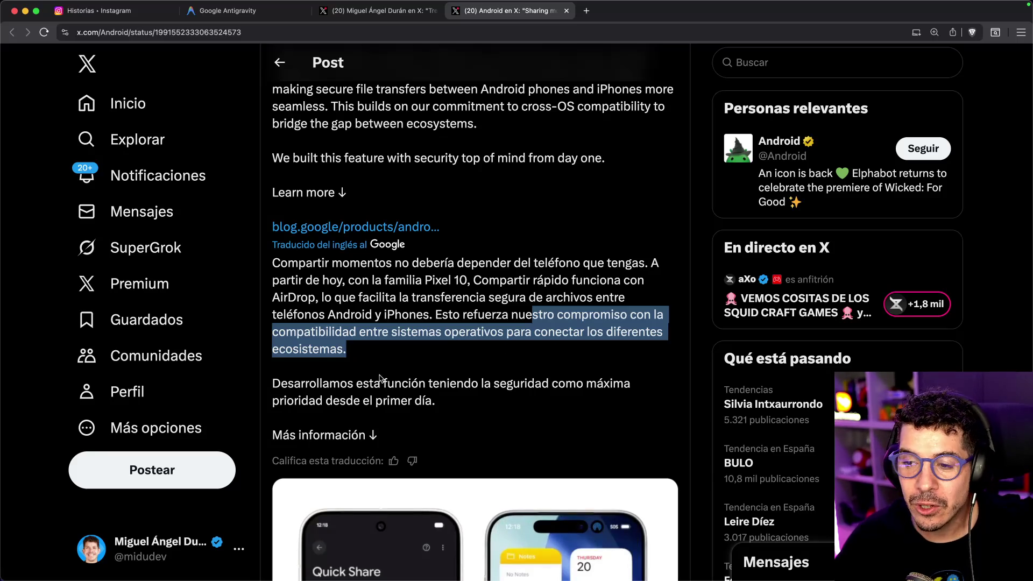
{"action": "scroll", "coordinate": [382, 377], "scroll_direction": "down", "scroll_amount": 3}
{"action": "mouse_move", "coordinate": [307, 211]}
{"action": "left_mouse_down"}
{"action": "mouse_move", "coordinate": [619, 203]}
{"action": "mouse_move", "coordinate": [501, 219]}
{"action": "left_mouse_up"}
{"action": "scroll", "coordinate": [499, 220], "scroll_direction": "down", "scroll_amount": 3}
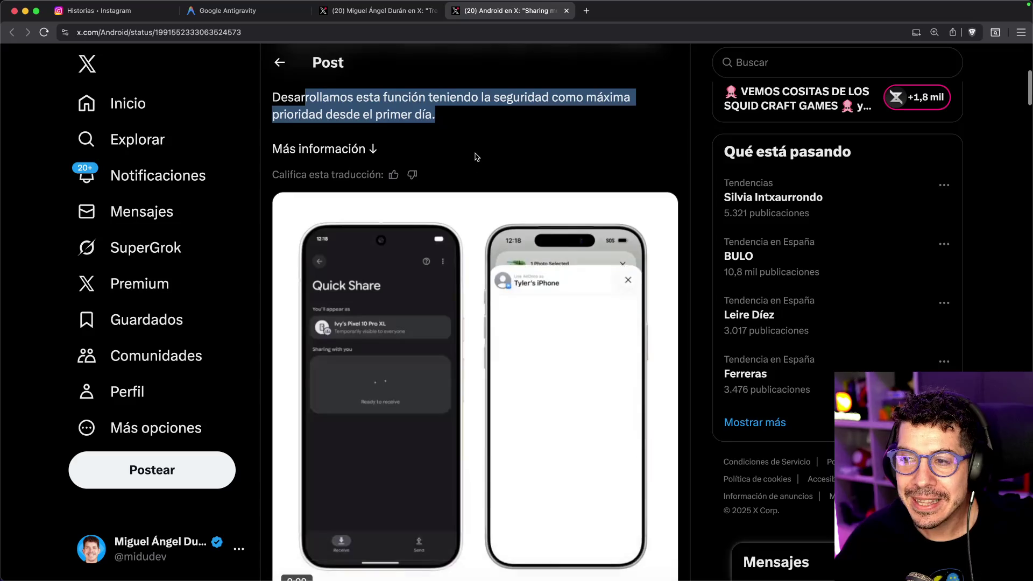
{"action": "mouse_move", "coordinate": [378, 326]}
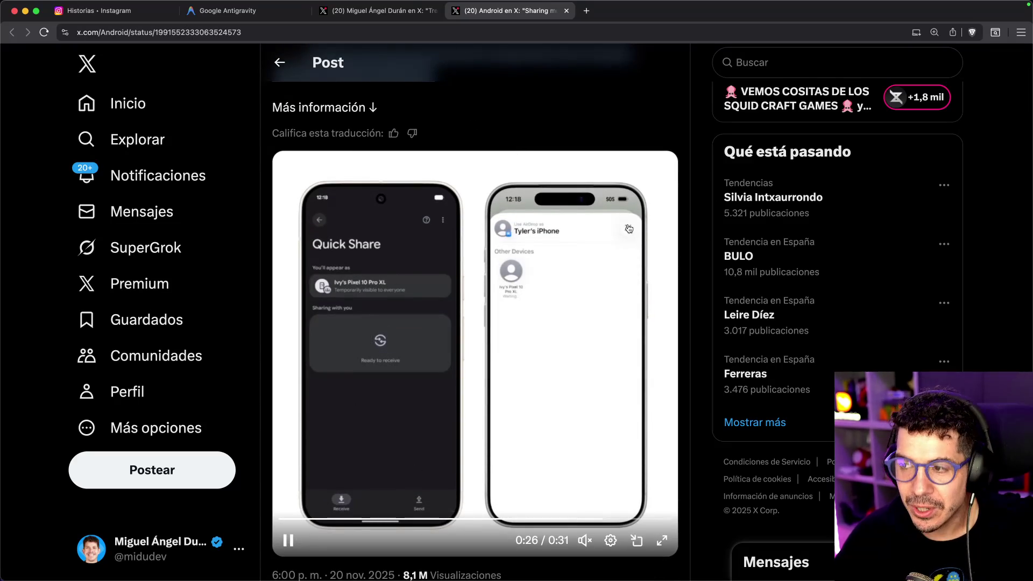
{"action": "mouse_move", "coordinate": [587, 516]}
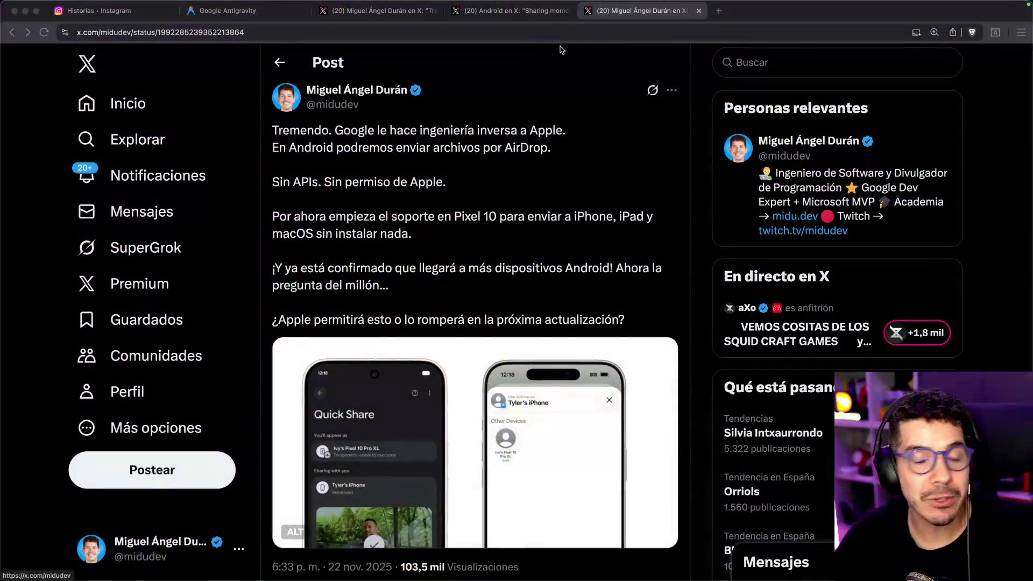
- Highlight phrases in the AirDrop post: no Apple permission, Pixel 10 support, sending to iPhone and iPad
{"action": "left_click_drag", "start_coordinate": [392, 133], "coordinate": [478, 130]}
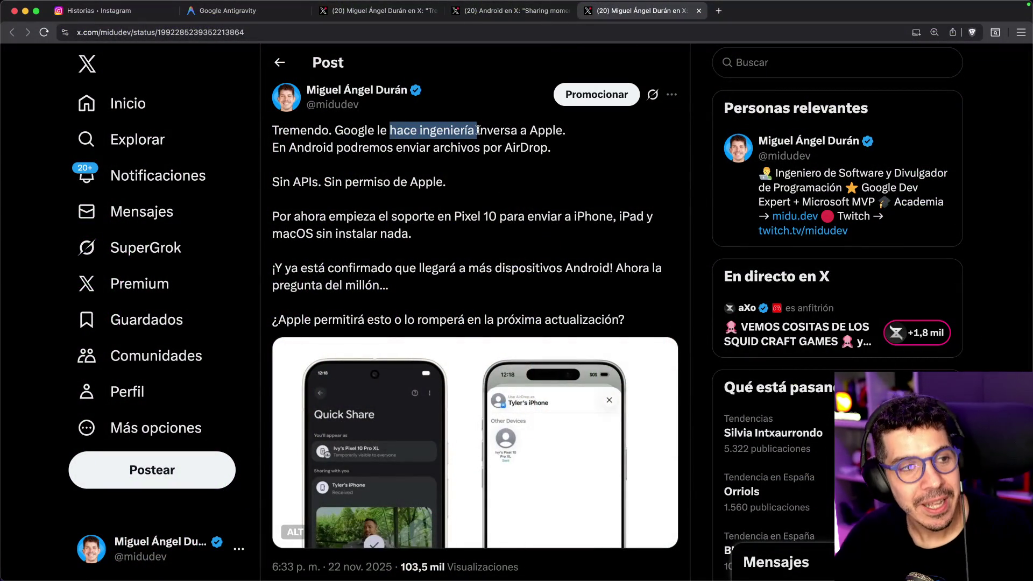
{"action": "left_click", "coordinate": [446, 153]}
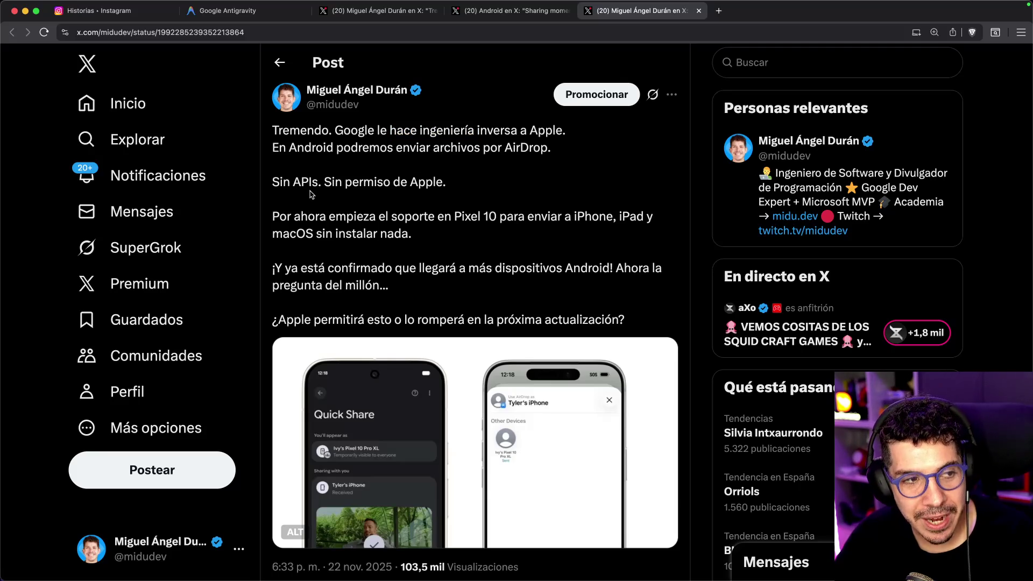
{"action": "left_click_drag", "start_coordinate": [299, 184], "coordinate": [457, 182]}
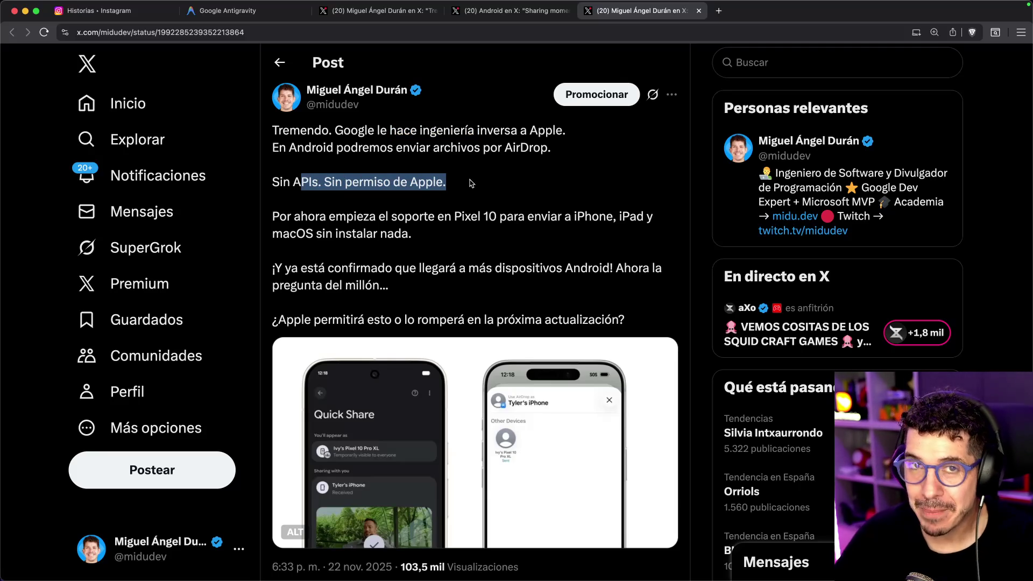
{"action": "left_click_drag", "start_coordinate": [385, 220], "coordinate": [496, 219]}
{"action": "left_click_drag", "start_coordinate": [499, 220], "coordinate": [612, 219]}
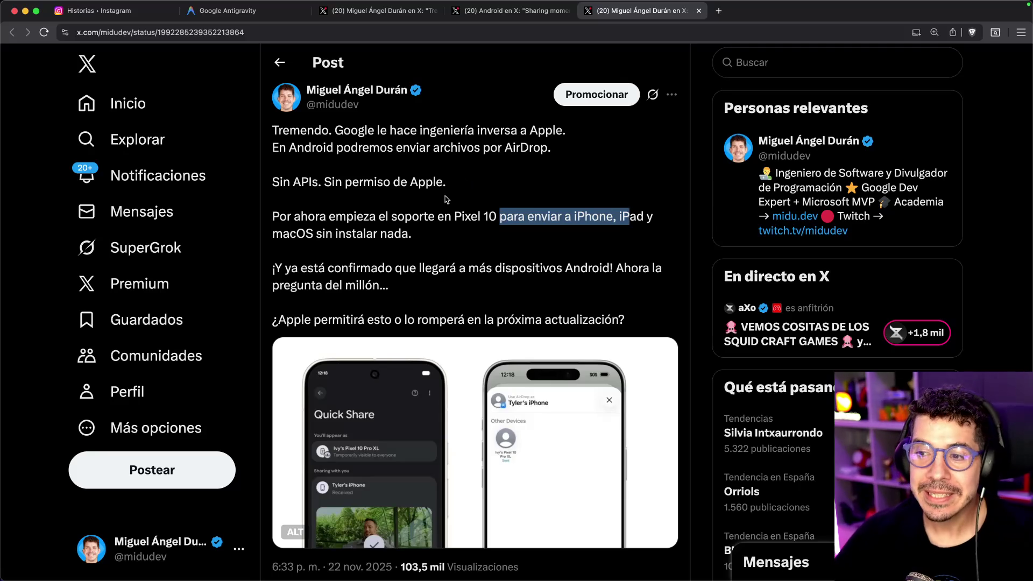
{"action": "left_click_drag", "start_coordinate": [525, 267], "coordinate": [593, 268]}
{"action": "left_click", "coordinate": [594, 267]}
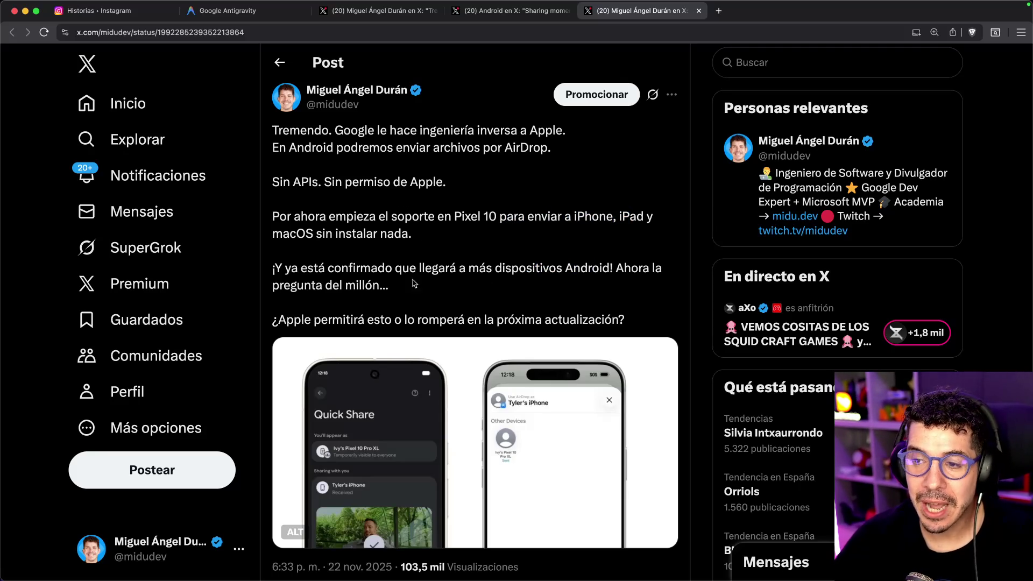
{"action": "scroll", "coordinate": [398, 285], "scroll_direction": "down", "scroll_amount": 1}
{"action": "left_click_drag", "start_coordinate": [384, 301], "coordinate": [464, 303]}
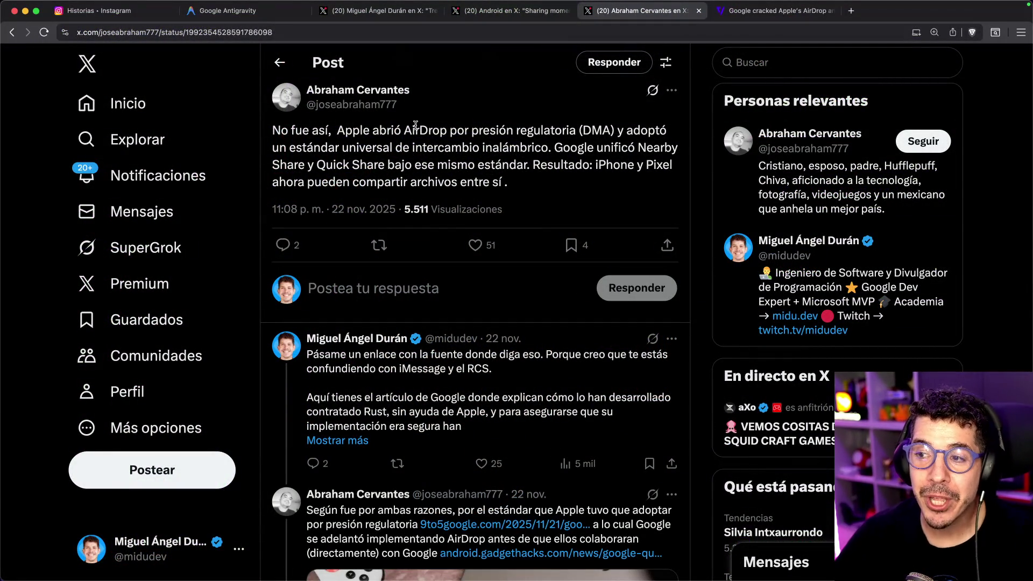
- Highlight the reply's phrases on regulatory pressure and Quick Share's universal wireless standard
{"action": "left_click_drag", "start_coordinate": [506, 132], "coordinate": [544, 132]}
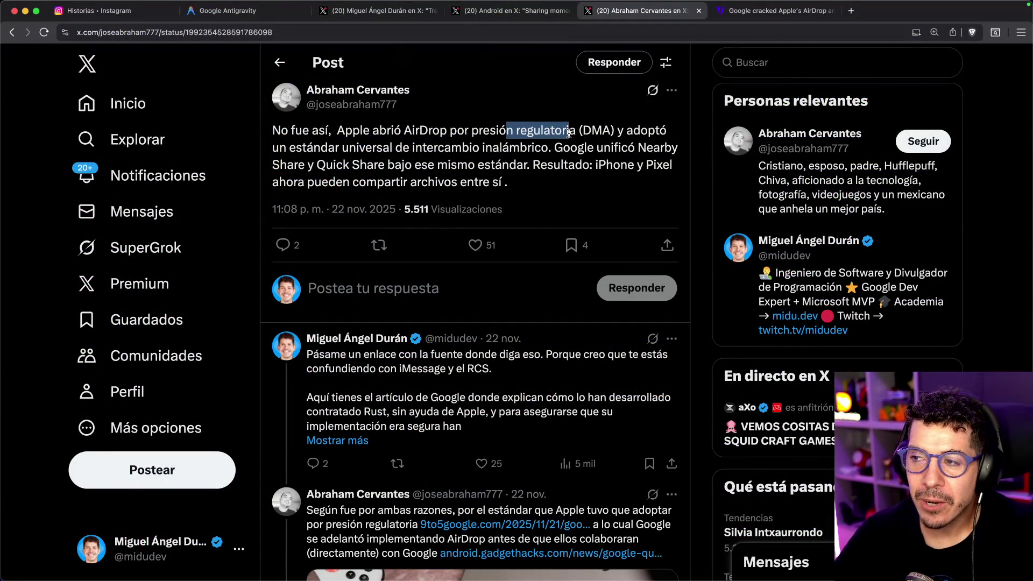
{"action": "left_click_drag", "start_coordinate": [328, 148], "coordinate": [651, 147]}
{"action": "left_click", "coordinate": [550, 151]}
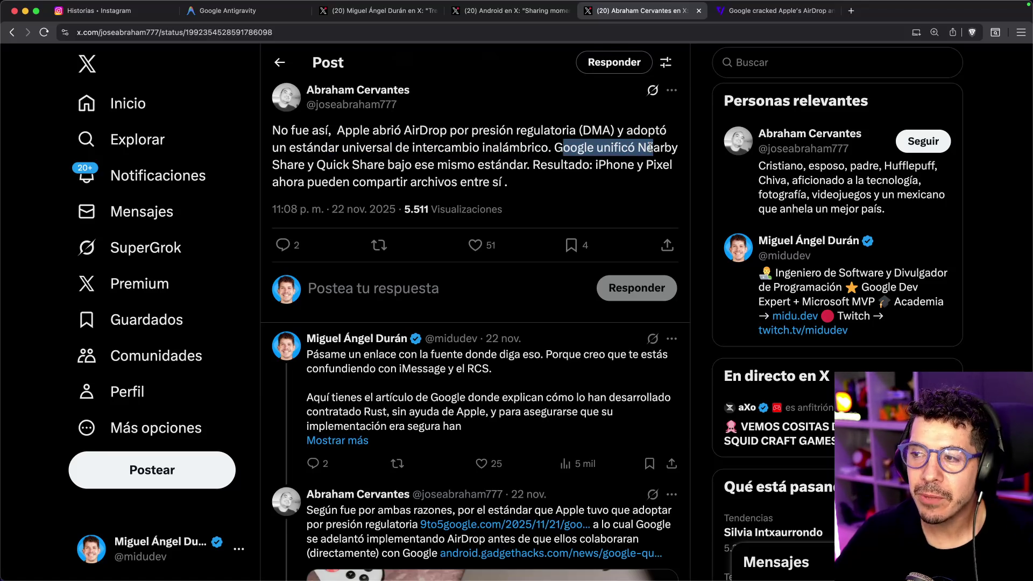
{"action": "left_click_drag", "start_coordinate": [317, 164], "coordinate": [429, 163]}
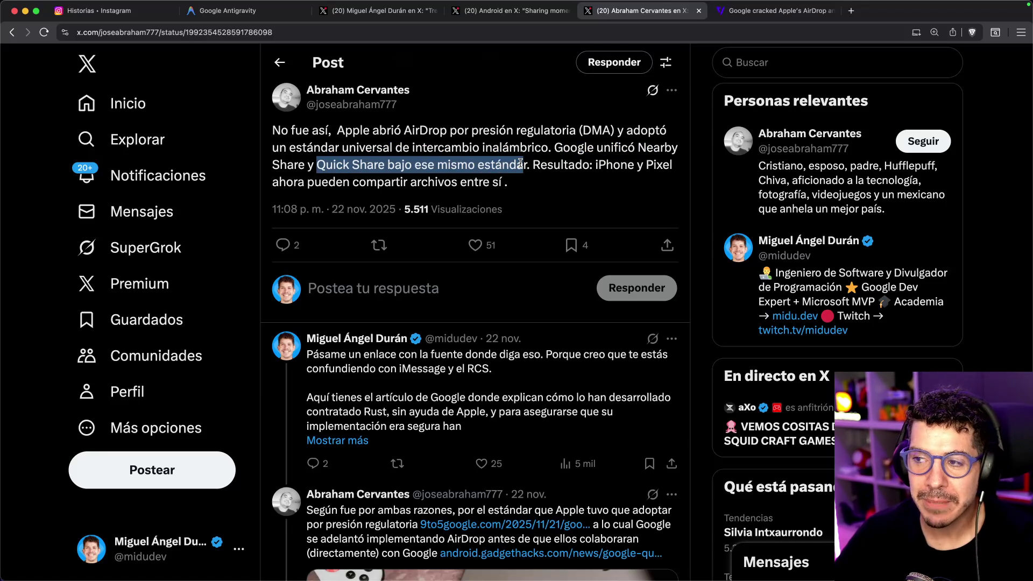
{"action": "mouse_move", "coordinate": [520, 164]}
{"action": "left_mouse_down"}
{"action": "mouse_move", "coordinate": [659, 165]}
{"action": "mouse_move", "coordinate": [460, 183]}
{"action": "left_mouse_up"}
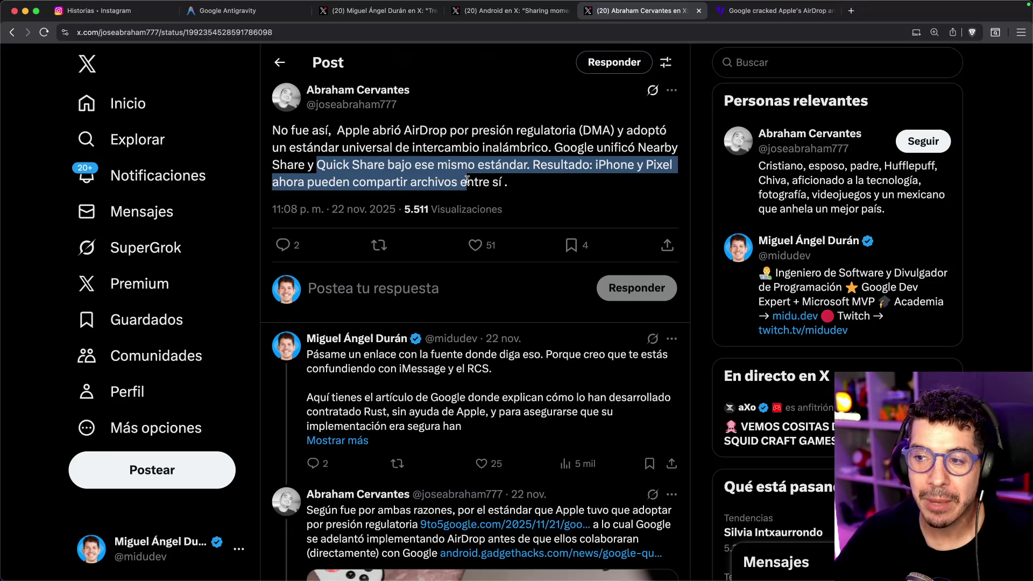
{"action": "left_click", "coordinate": [482, 170]}
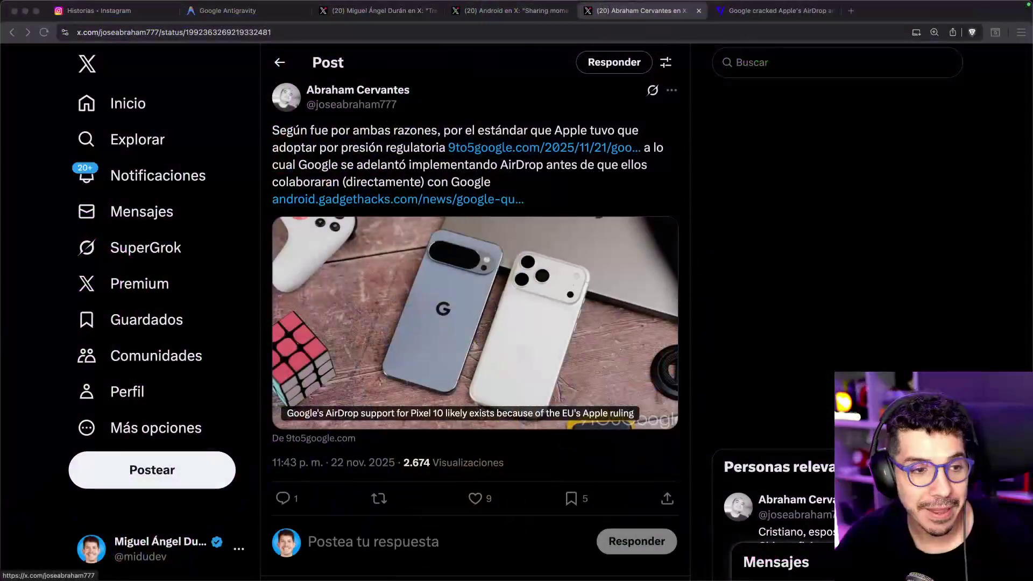
- Open the cited 9to5google article about Pixel 10 AirDrop support in a background tab
{"action": "left_click", "coordinate": [419, 181]}
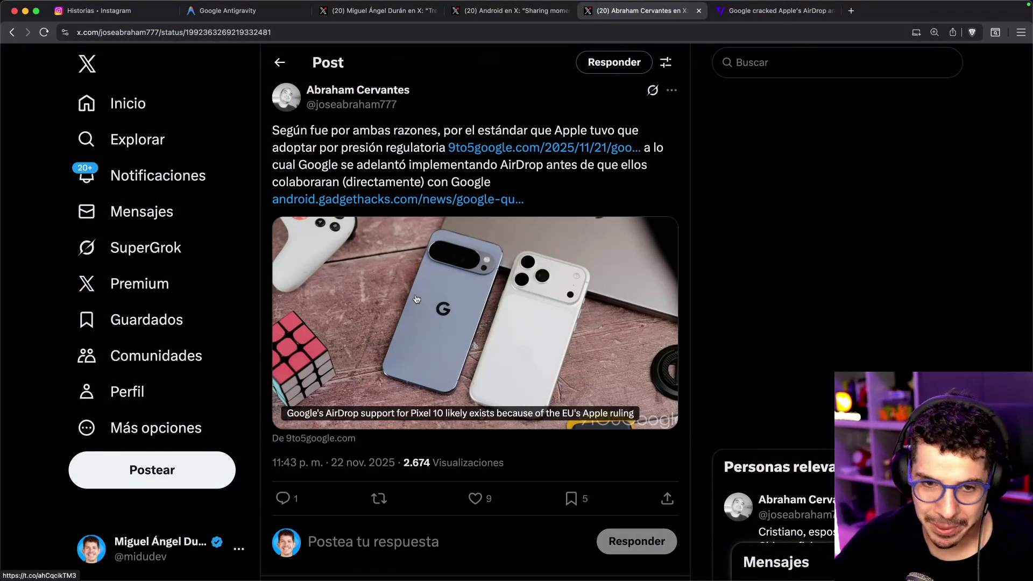
{"action": "left_click_drag", "start_coordinate": [371, 131], "coordinate": [473, 131]}
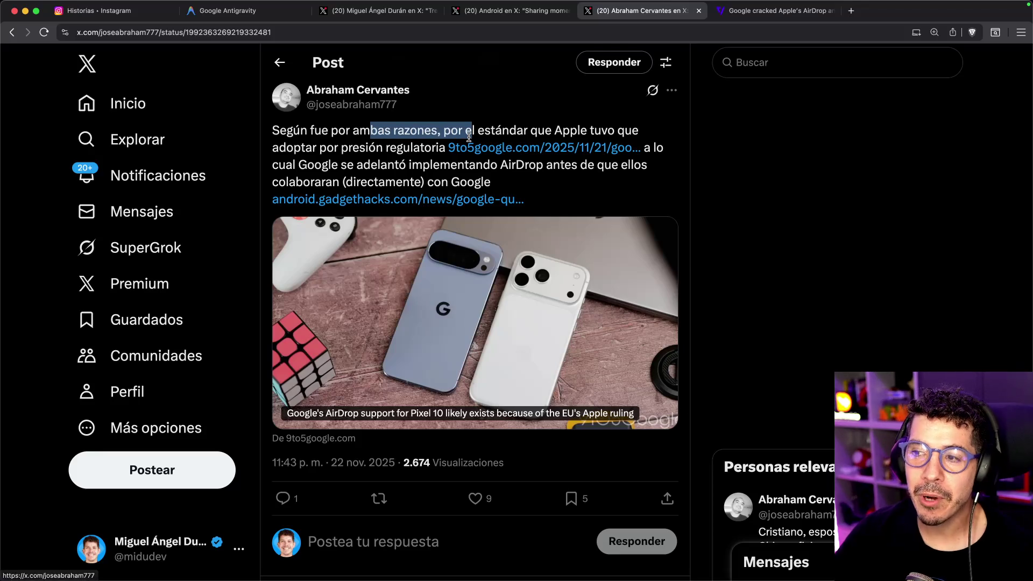
{"action": "left_click", "coordinate": [508, 148], "text": "super"}
- Highlight part of the reply's explanation, then move to the Verge AirDrop article and highlight its headline
{"action": "left_click_drag", "start_coordinate": [341, 166], "coordinate": [475, 165]}
{"action": "left_click", "coordinate": [474, 164]}
{"action": "left_click", "coordinate": [789, 15]}
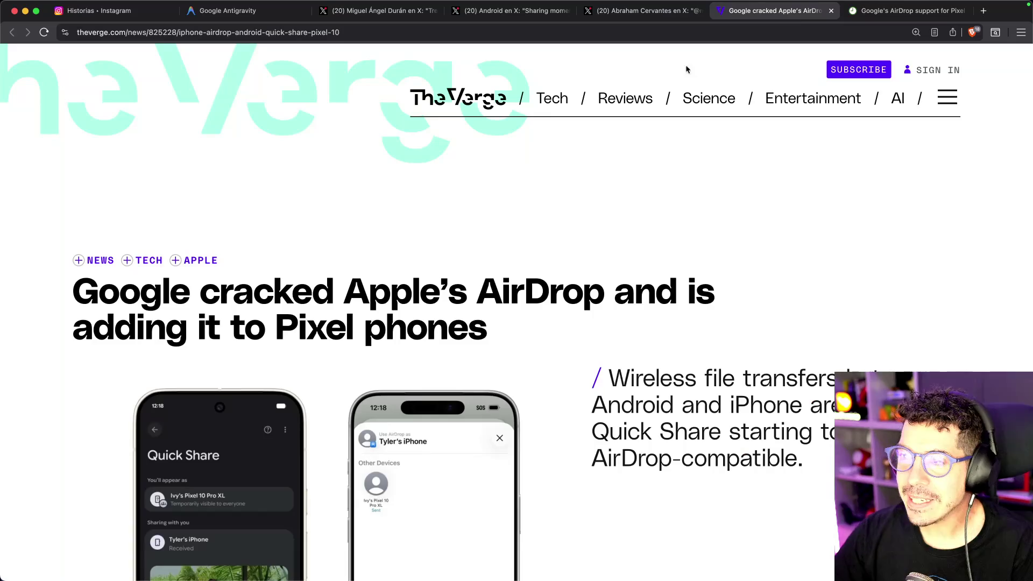
{"action": "left_click_drag", "start_coordinate": [254, 291], "coordinate": [482, 287]}
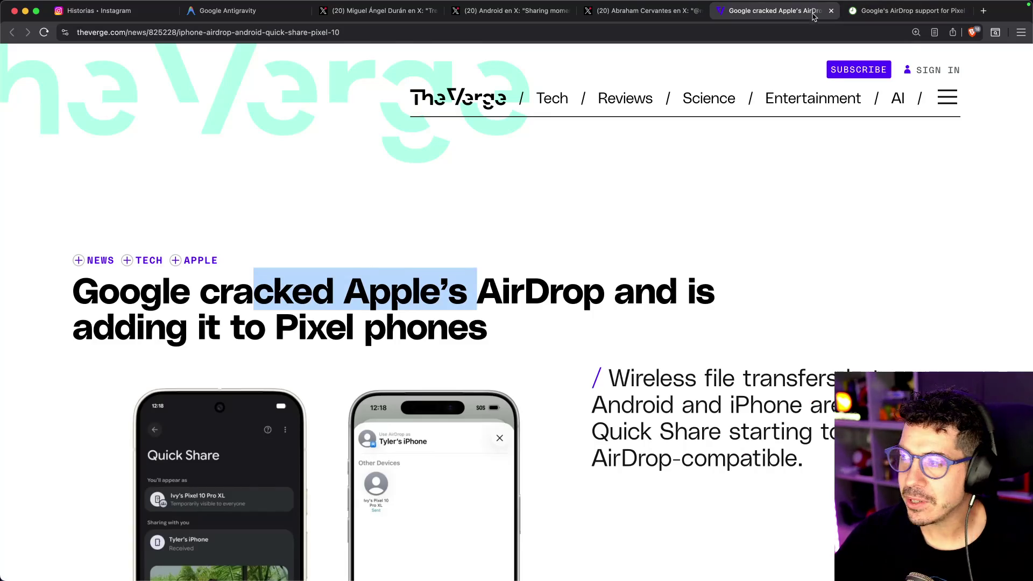
- On the 9to5Google Pixel 10 article, open the cited Ars Technica source in a new tab, then close 9to5Google
{"action": "left_click", "coordinate": [882, 12]}
{"action": "left_click_drag", "start_coordinate": [448, 161], "coordinate": [527, 163]}
{"action": "left_click", "coordinate": [428, 168]}
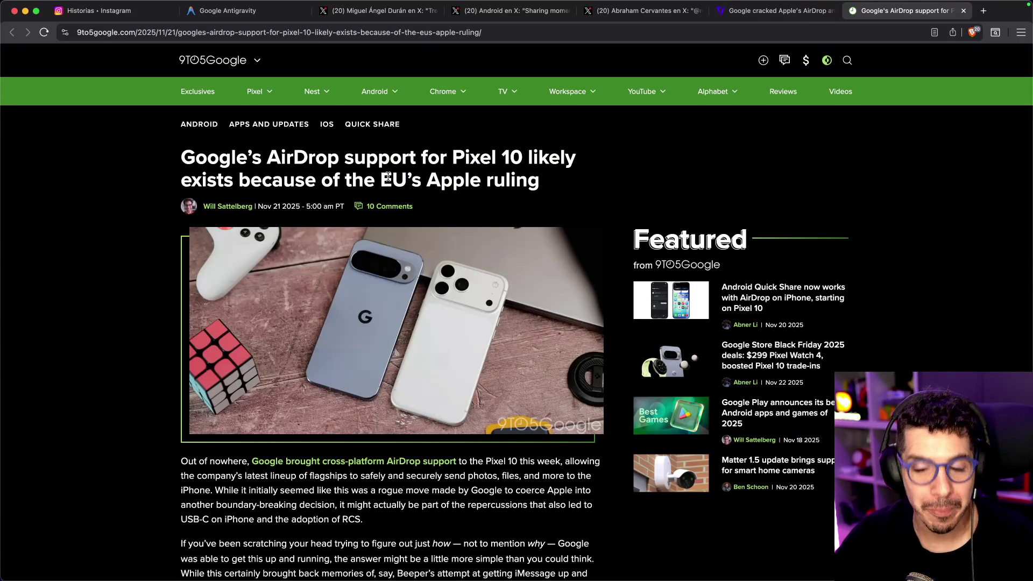
{"action": "scroll", "coordinate": [120, 269], "scroll_direction": "down", "scroll_amount": 5}
{"action": "scroll", "coordinate": [116, 266], "scroll_direction": "down", "scroll_amount": 4}
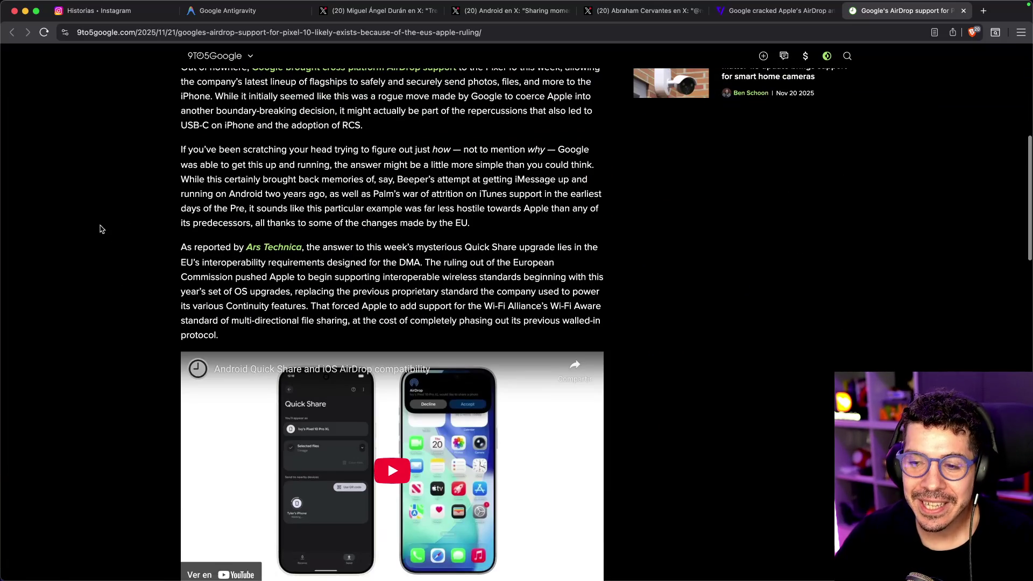
{"action": "left_click", "coordinate": [269, 248], "text": "super"}
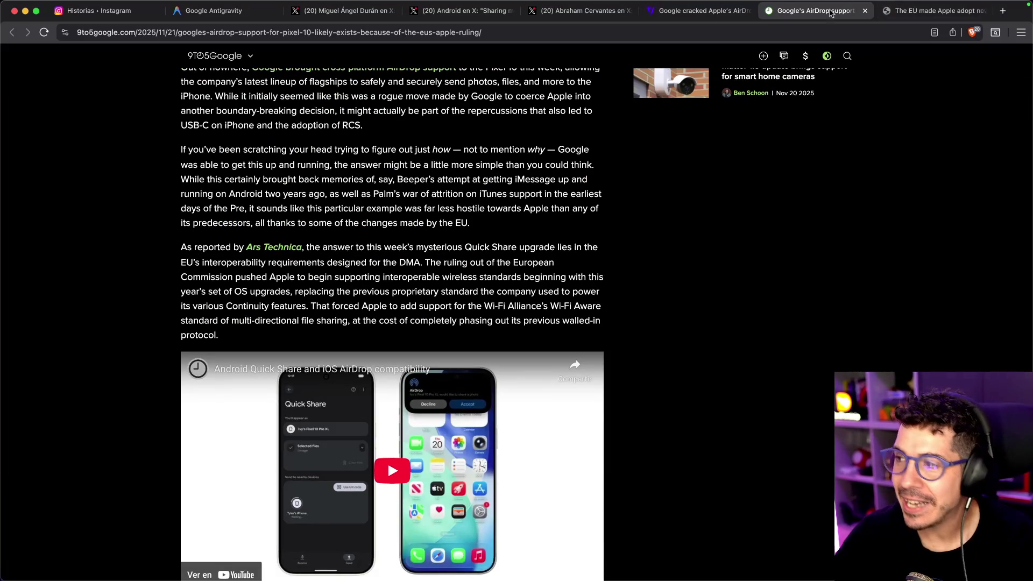
{"action": "key", "text": "super+w"}
- Scroll through the Ars Technica article on EU Wi-Fi standards and AirDrop
{"action": "scroll", "coordinate": [81, 228], "scroll_direction": "down", "scroll_amount": 2}
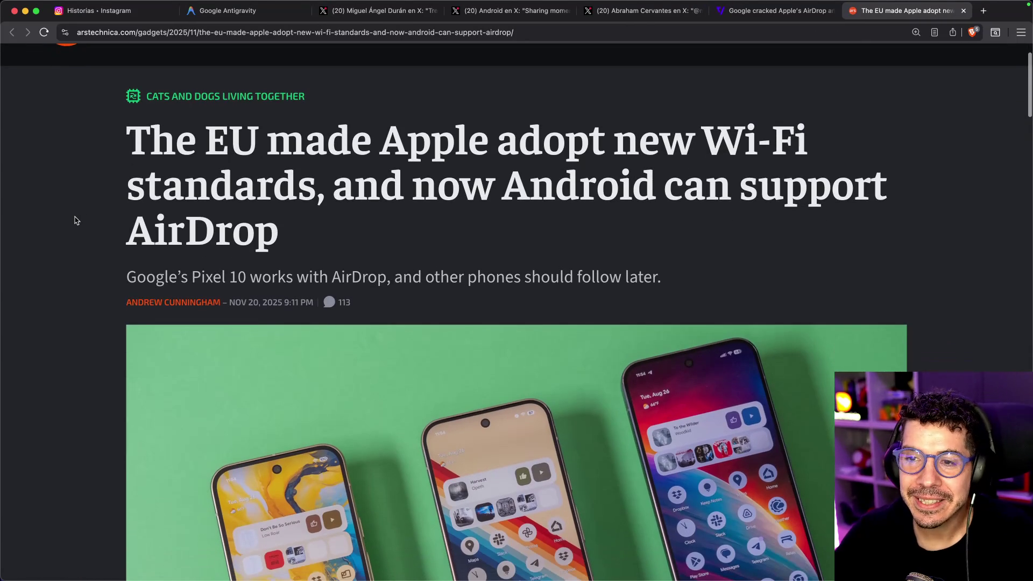
{"action": "scroll", "coordinate": [77, 219], "scroll_direction": "down", "scroll_amount": 1}
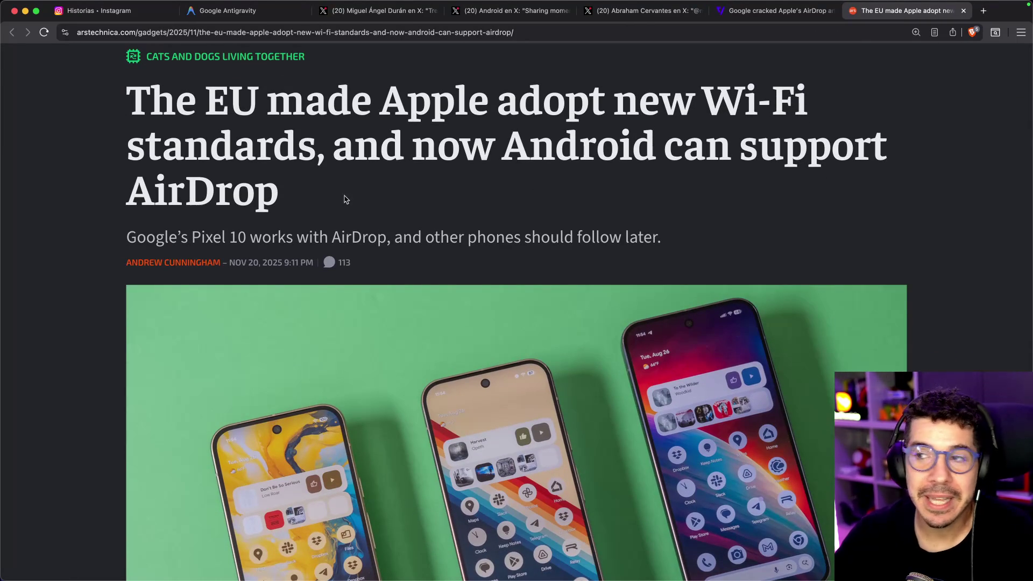
{"action": "scroll", "coordinate": [113, 222], "scroll_direction": "down", "scroll_amount": 20}
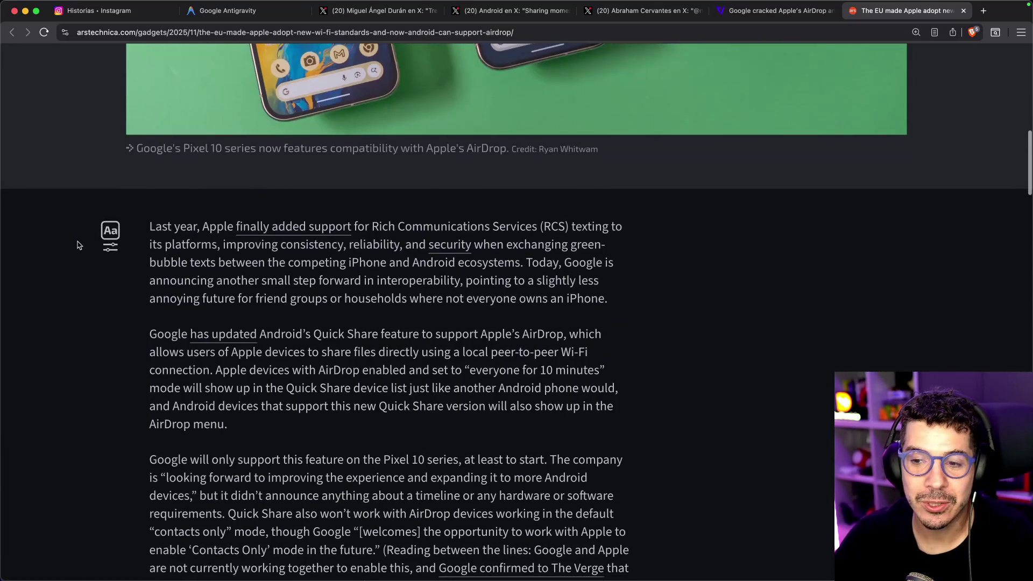
{"action": "scroll", "coordinate": [76, 242], "scroll_direction": "down", "scroll_amount": 15}
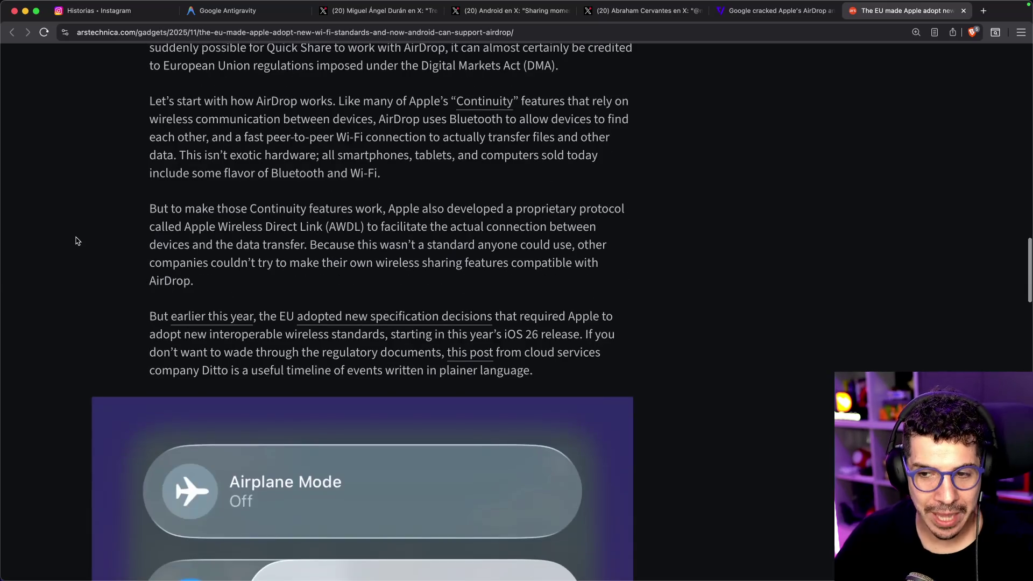
{"action": "scroll", "coordinate": [184, 316], "scroll_direction": "down", "scroll_amount": 12}
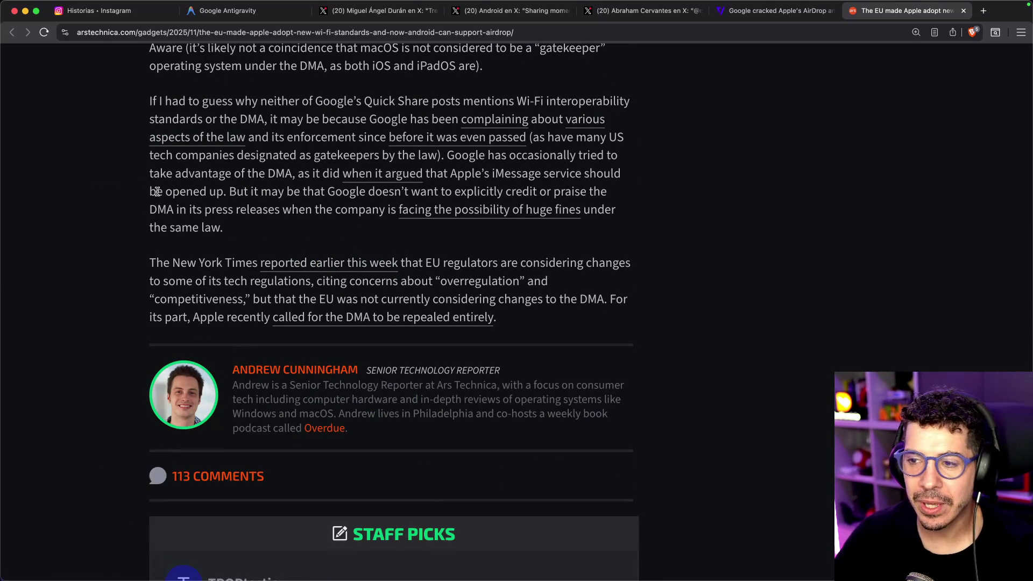
{"action": "scroll", "coordinate": [161, 194], "scroll_direction": "up", "scroll_amount": 3}
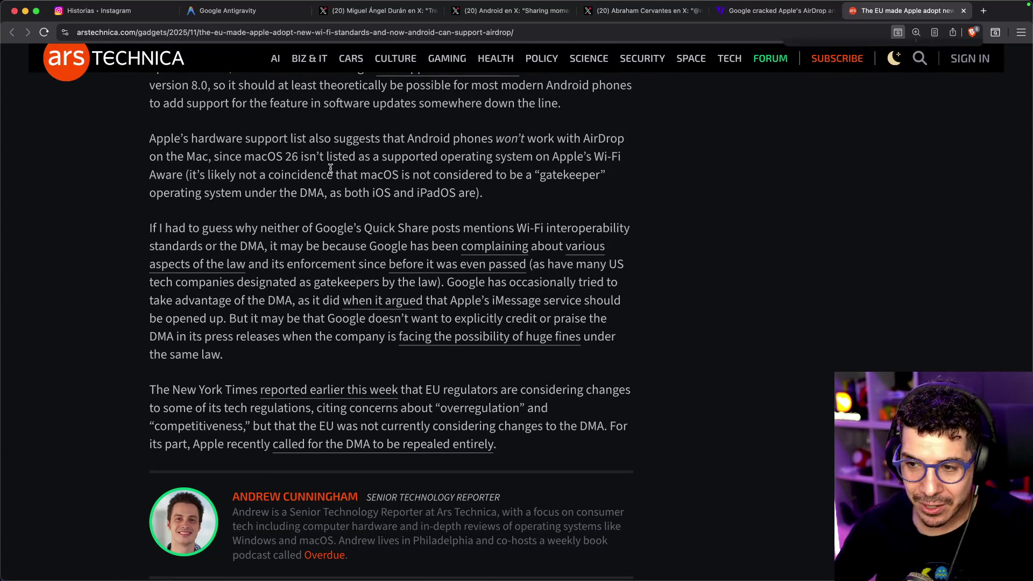
- Find 'ios 26' in the article and highlight the phrase about this year's iOS 26 release
{"action": "key", "text": "super+f"}
{"action": "type", "text": "ios 26"}
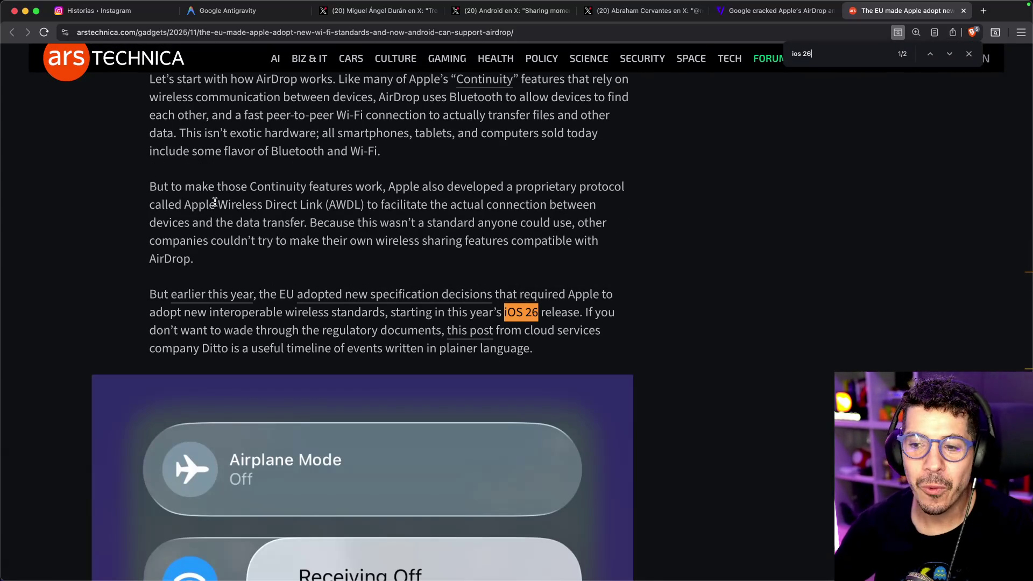
{"action": "scroll", "coordinate": [226, 199], "scroll_direction": "down", "scroll_amount": 3}
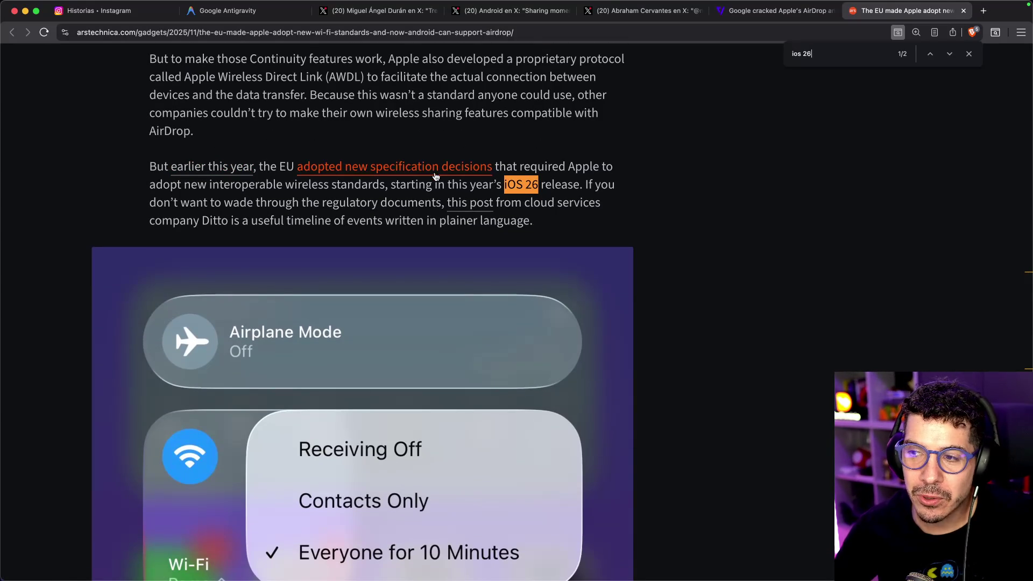
{"action": "left_click_drag", "start_coordinate": [396, 186], "coordinate": [547, 190]}
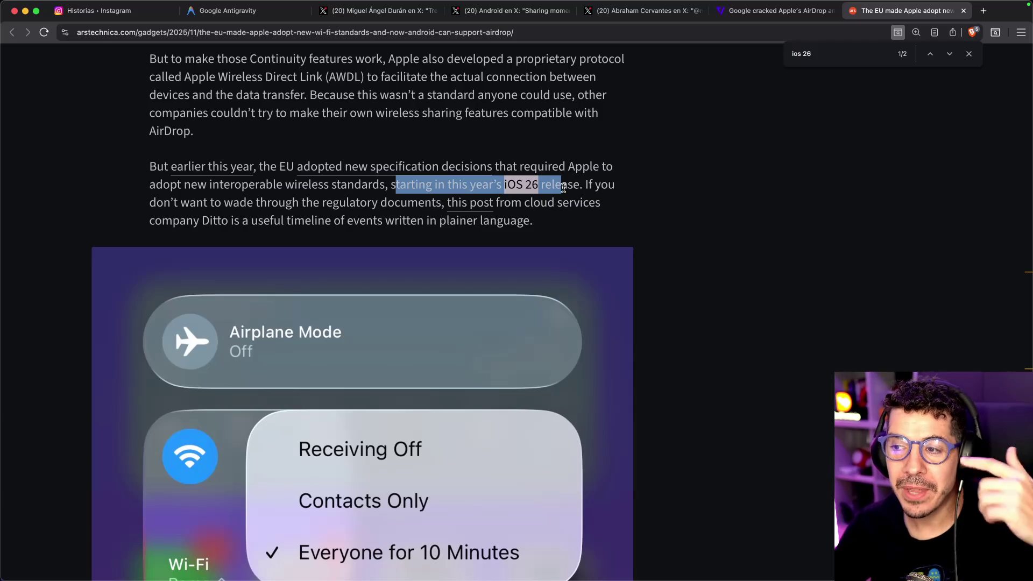
{"action": "left_click", "coordinate": [563, 187]}
{"action": "scroll", "coordinate": [492, 207], "scroll_direction": "down", "scroll_amount": 2}
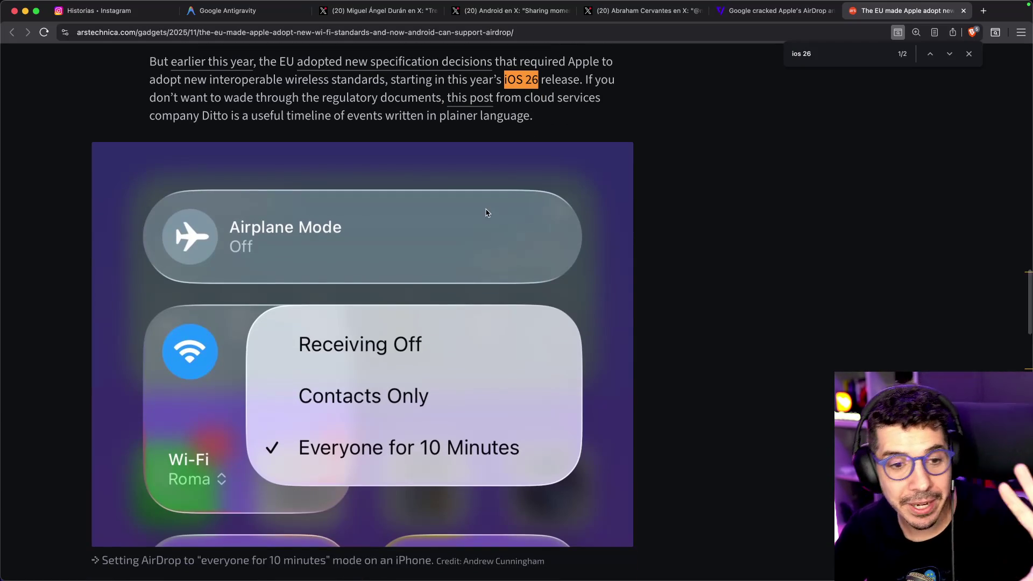
{"action": "scroll", "coordinate": [466, 232], "scroll_direction": "down", "scroll_amount": 5}
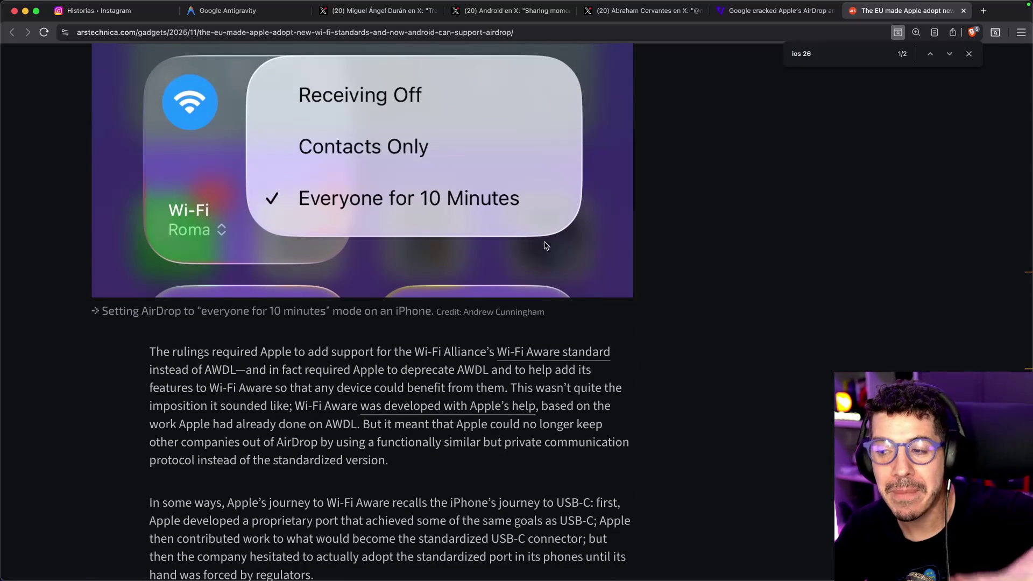
{"action": "scroll", "coordinate": [603, 293], "scroll_direction": "up", "scroll_amount": 4}
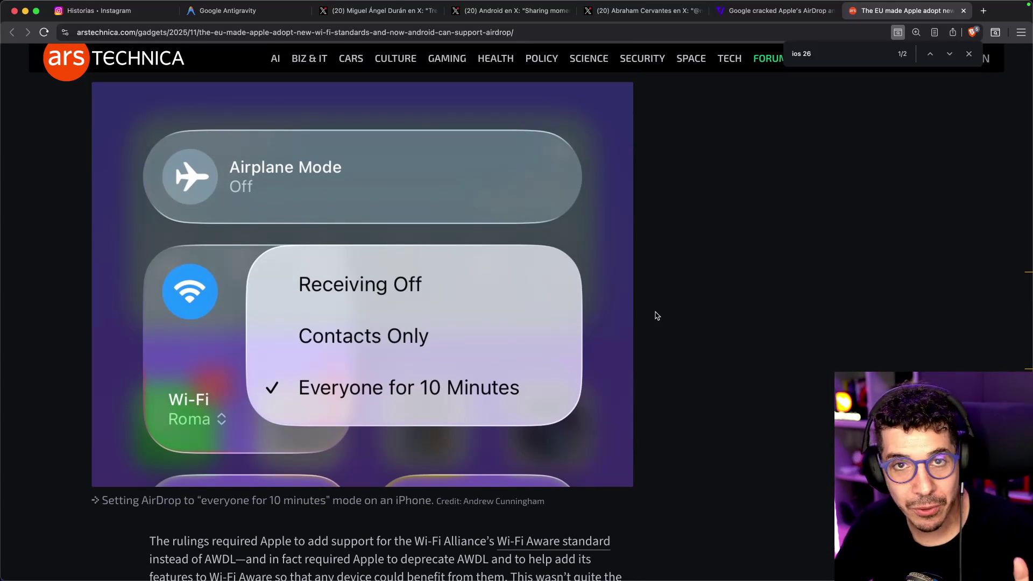
{"action": "scroll", "coordinate": [692, 307], "scroll_direction": "up", "scroll_amount": 6}
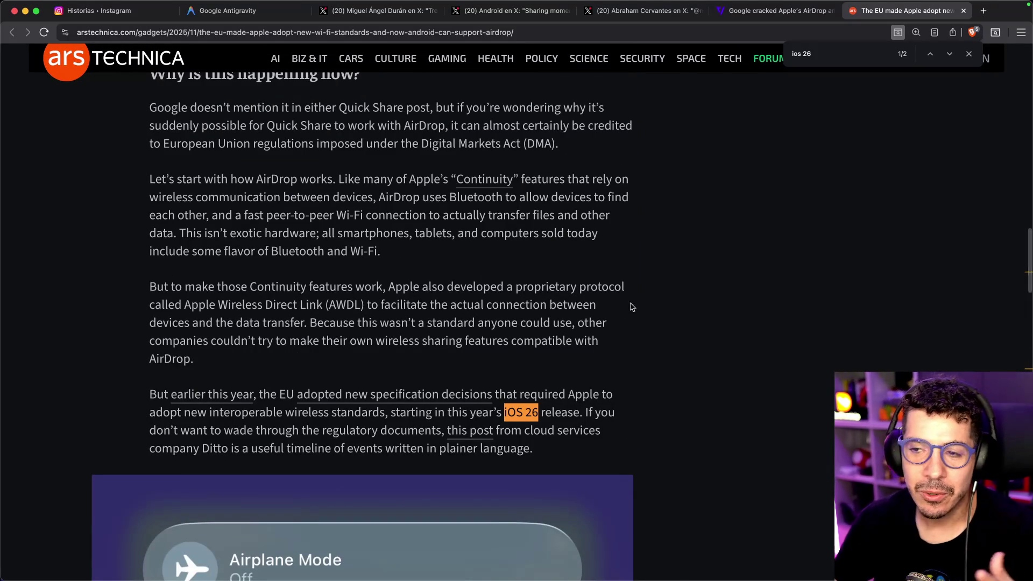
{"action": "scroll", "coordinate": [586, 310], "scroll_direction": "down", "scroll_amount": 1}
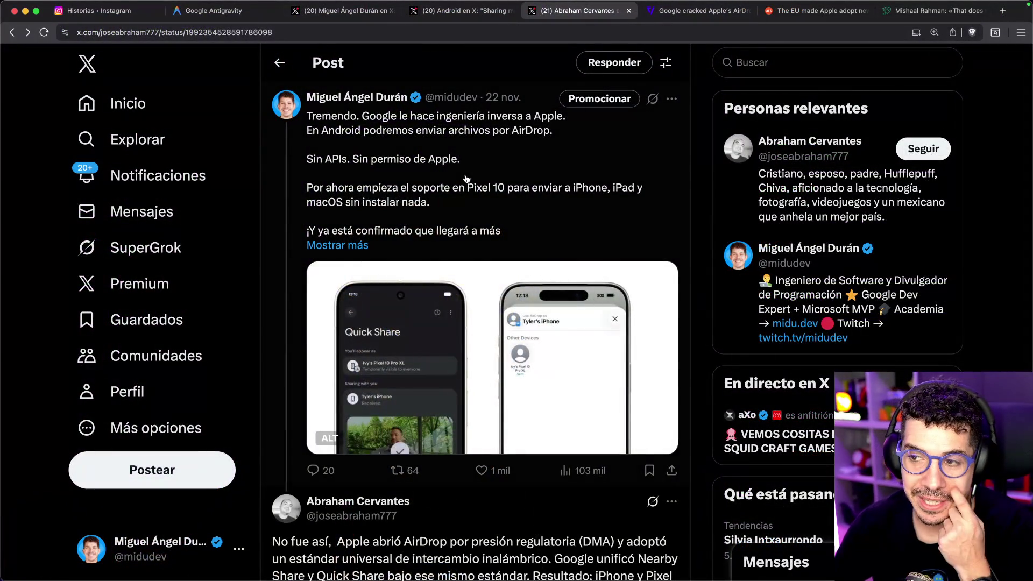
- Open the original reverse-engineered AirDrop post and open its Verge article card in a new tab
{"action": "left_click", "coordinate": [466, 179]}
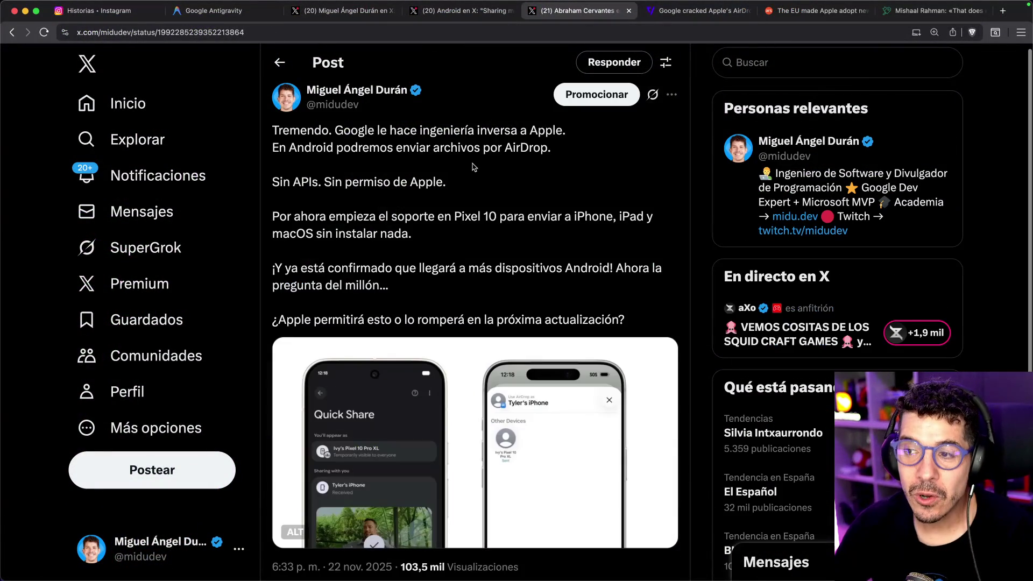
{"action": "scroll", "coordinate": [426, 209], "scroll_direction": "down", "scroll_amount": 7}
{"action": "scroll", "coordinate": [426, 209], "scroll_direction": "down", "scroll_amount": 10}
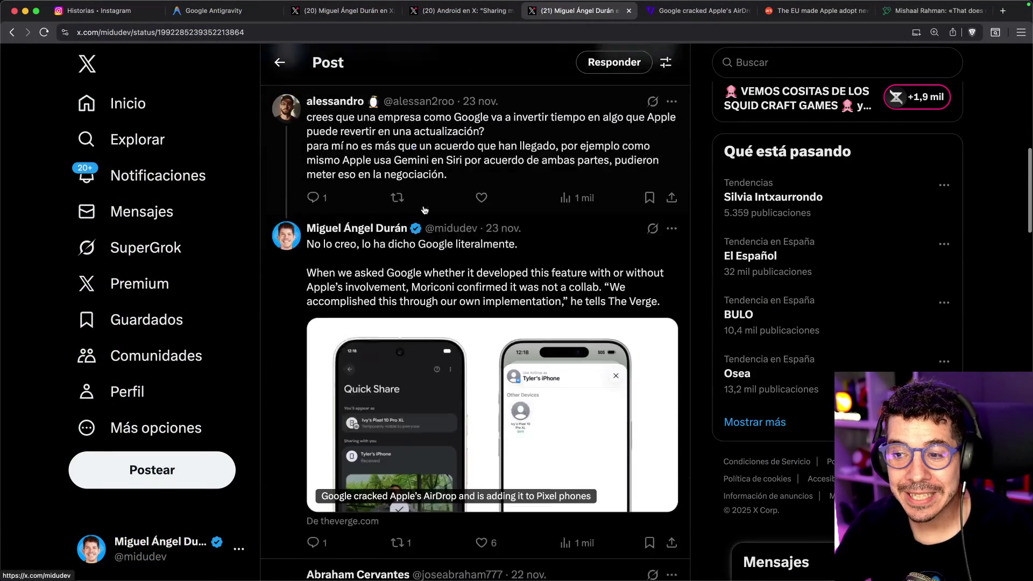
{"action": "left_click", "coordinate": [422, 237], "text": "super"}
- Open the reply linking Google's article and launch the security blog post in a new tab
{"action": "scroll", "coordinate": [420, 258], "scroll_direction": "down", "scroll_amount": 3}
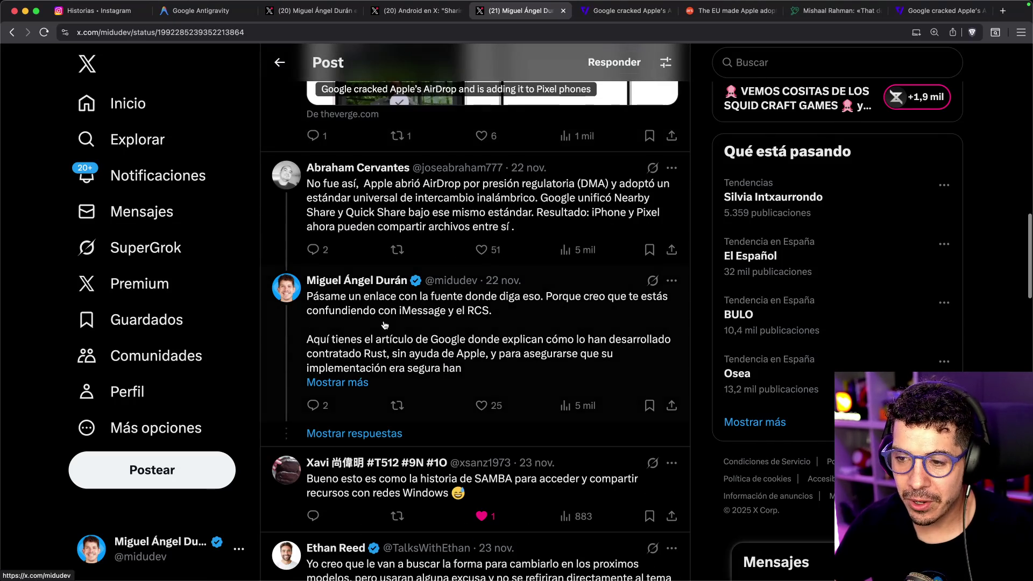
{"action": "left_click", "coordinate": [385, 322]}
{"action": "left_click", "coordinate": [484, 251], "text": "super"}
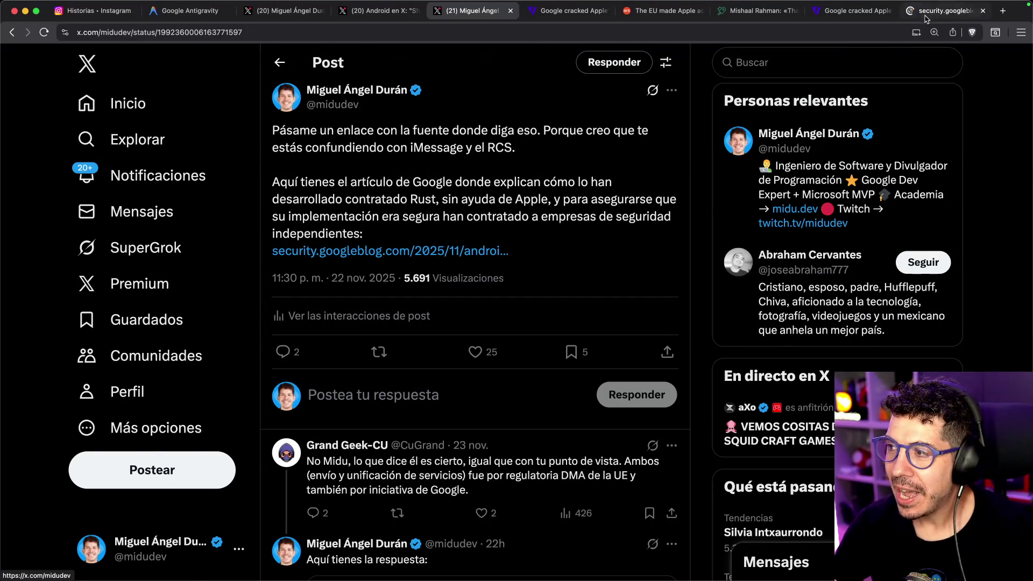
- Go to the Quick Share AirDrop security blog post, enlarge the text, and scroll through it
{"action": "key", "text": "ctrl+Tab"}
{"action": "scroll", "coordinate": [195, 342], "scroll_direction": "down", "scroll_amount": 1}
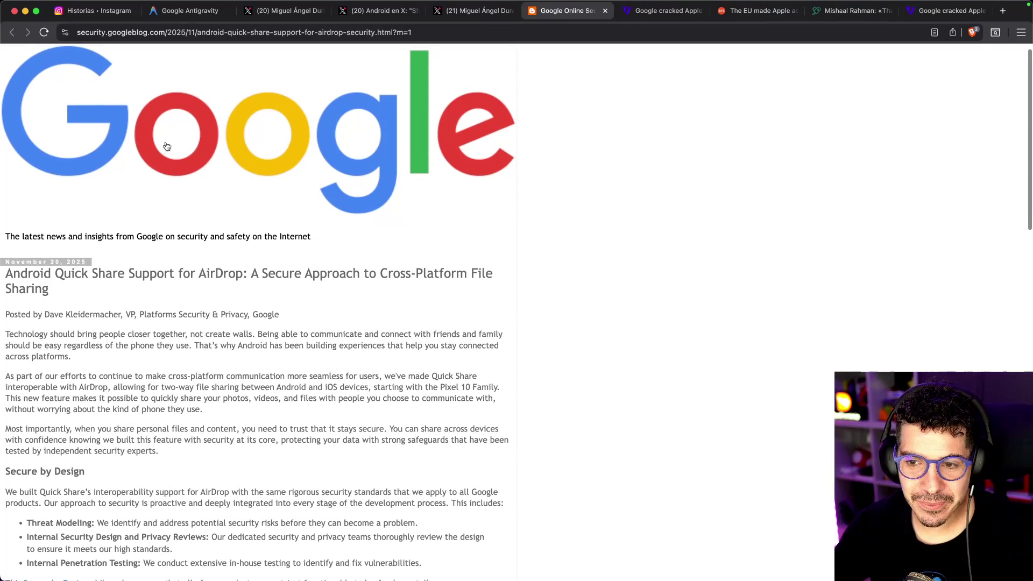
{"action": "scroll", "coordinate": [247, 189], "scroll_direction": "down", "scroll_amount": 3}
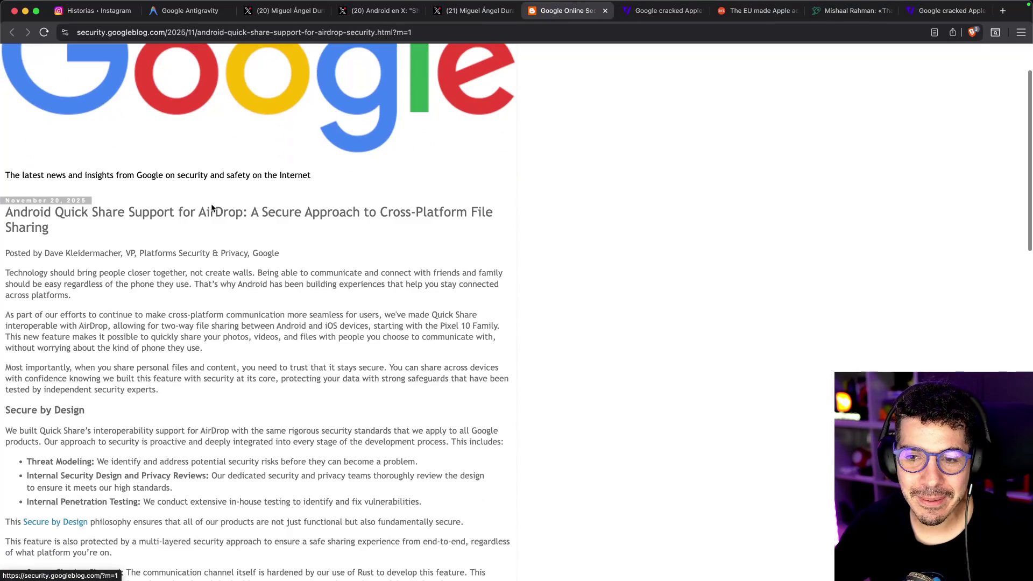
{"action": "scroll", "coordinate": [148, 244], "scroll_direction": "down", "scroll_amount": 3}
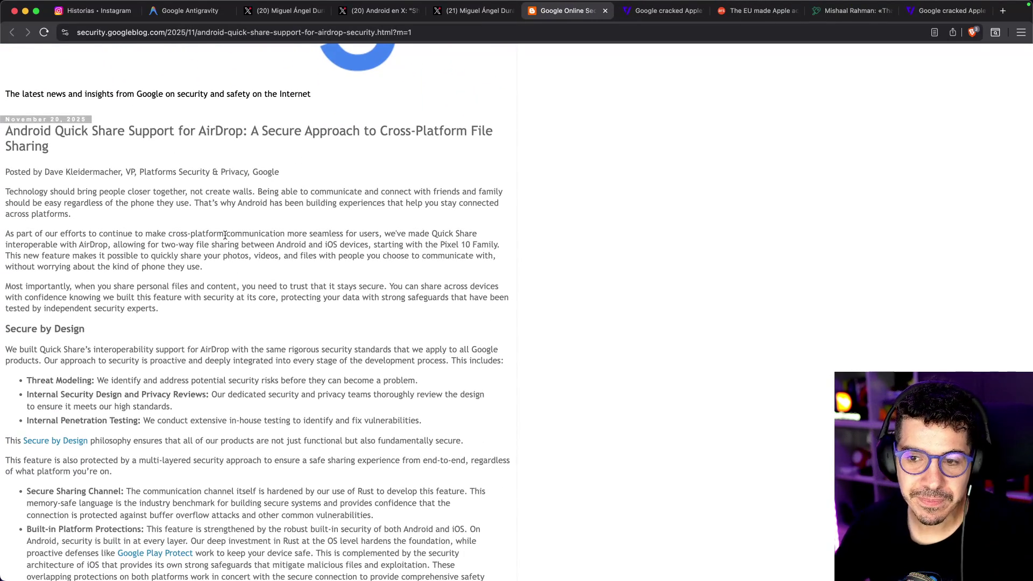
{"action": "scroll", "coordinate": [225, 235], "scroll_direction": "down", "scroll_amount": 10}
{"action": "key", "text": "super+plus"}
{"action": "key", "text": "super+plus"}
{"action": "key", "text": "super+plus"}
{"action": "key", "text": "super+plus"}
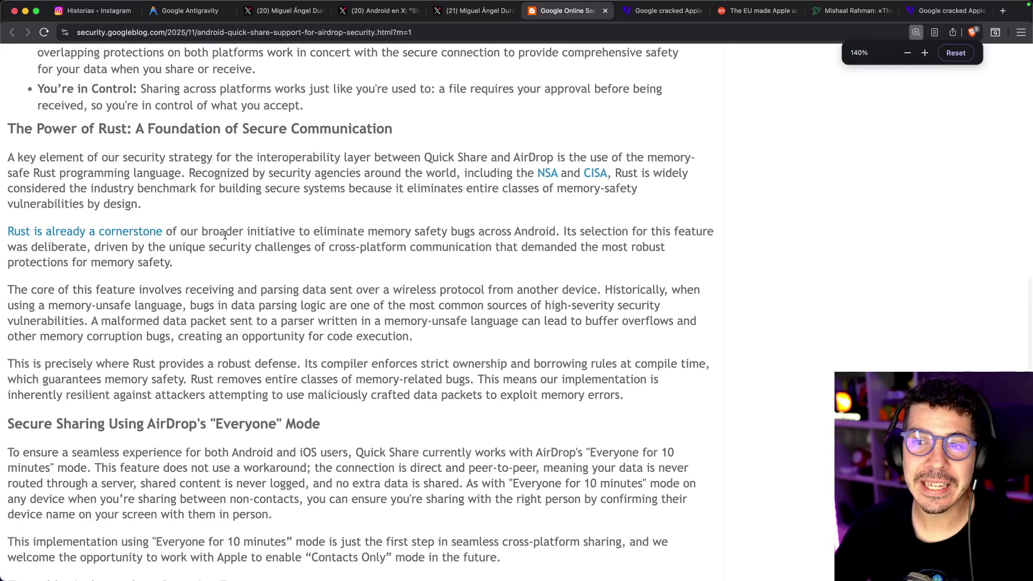
{"action": "scroll", "coordinate": [243, 274], "scroll_direction": "down", "scroll_amount": 5}
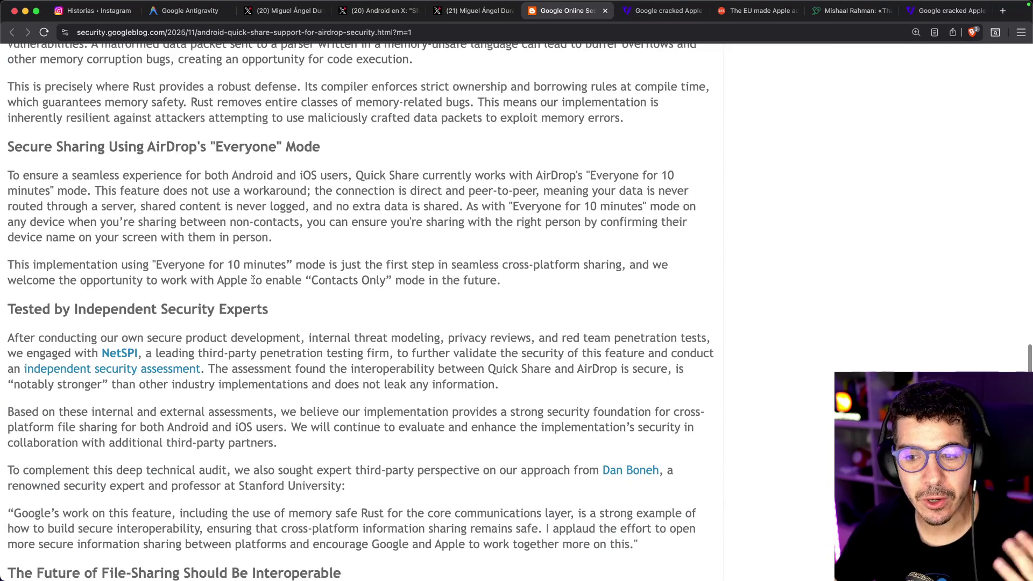
{"action": "scroll", "coordinate": [271, 276], "scroll_direction": "down", "scroll_amount": 3}
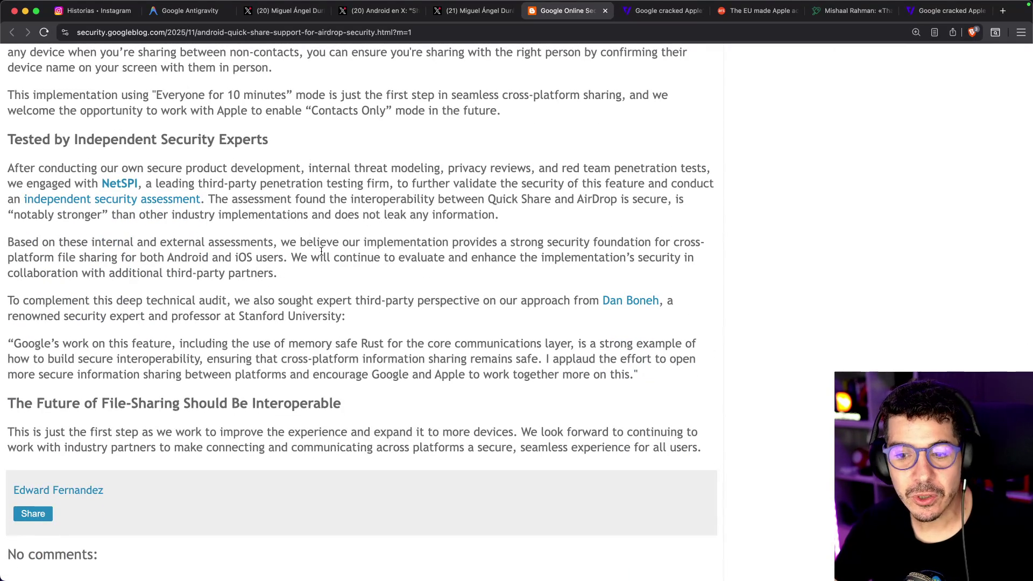
{"action": "scroll", "coordinate": [323, 250], "scroll_direction": "down", "scroll_amount": 3}
- Highlight the last heading and passages of the closing paragraph, including the word 'devices', while reading
{"action": "left_click_drag", "start_coordinate": [102, 318], "coordinate": [305, 317]}
{"action": "left_click", "coordinate": [306, 317]}
{"action": "scroll", "coordinate": [184, 284], "scroll_direction": "down", "scroll_amount": 1}
{"action": "mouse_move", "coordinate": [103, 332]}
{"action": "left_mouse_down"}
{"action": "mouse_move", "coordinate": [245, 331]}
{"action": "mouse_move", "coordinate": [326, 301]}
{"action": "left_mouse_up"}
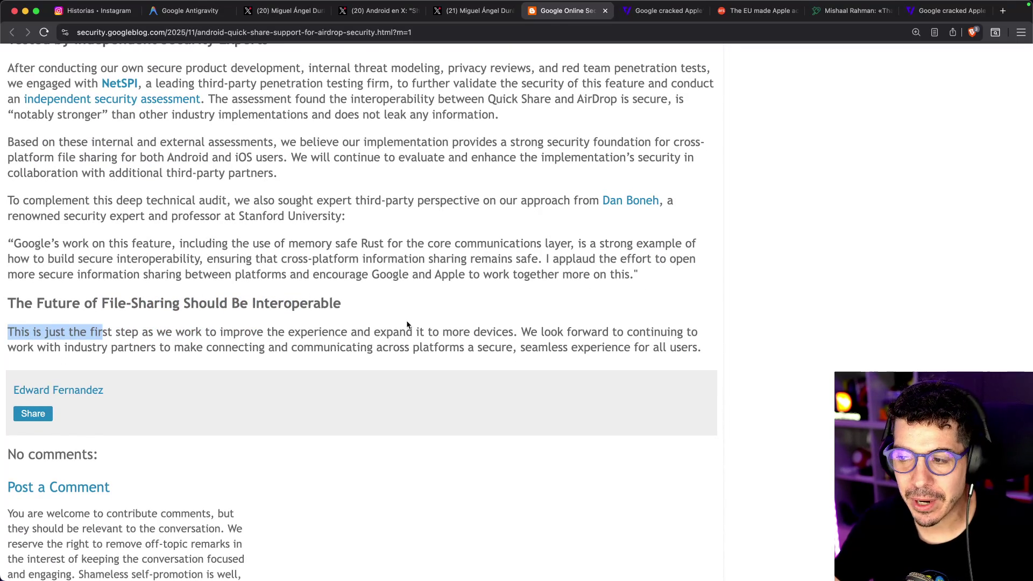
{"action": "left_click_drag", "start_coordinate": [393, 331], "coordinate": [568, 332]}
{"action": "double_click", "coordinate": [509, 329]}
{"action": "left_click", "coordinate": [424, 297]}
{"action": "scroll", "coordinate": [305, 213], "scroll_direction": "up", "scroll_amount": 5}
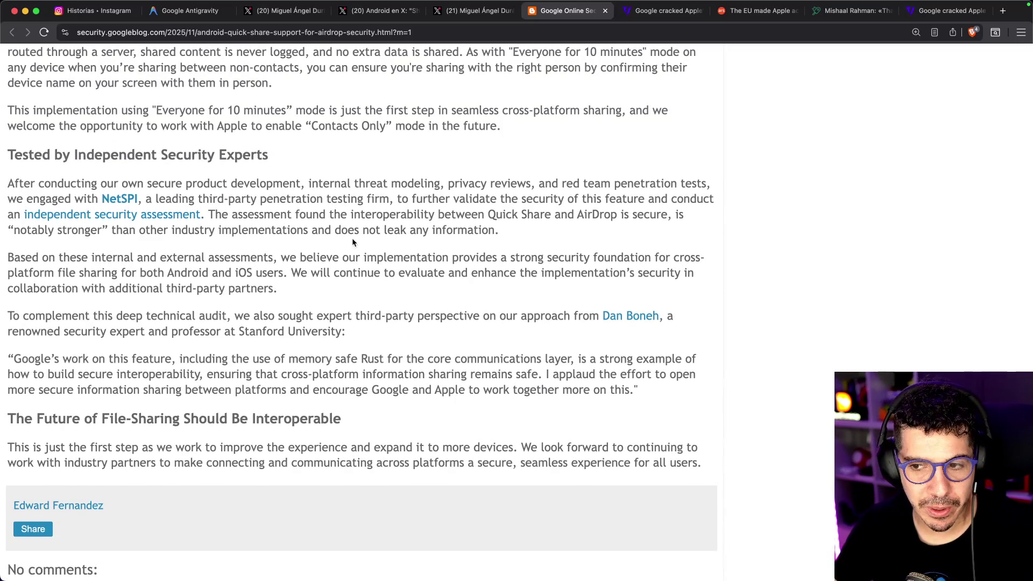
{"action": "scroll", "coordinate": [369, 247], "scroll_direction": "up", "scroll_amount": 6}
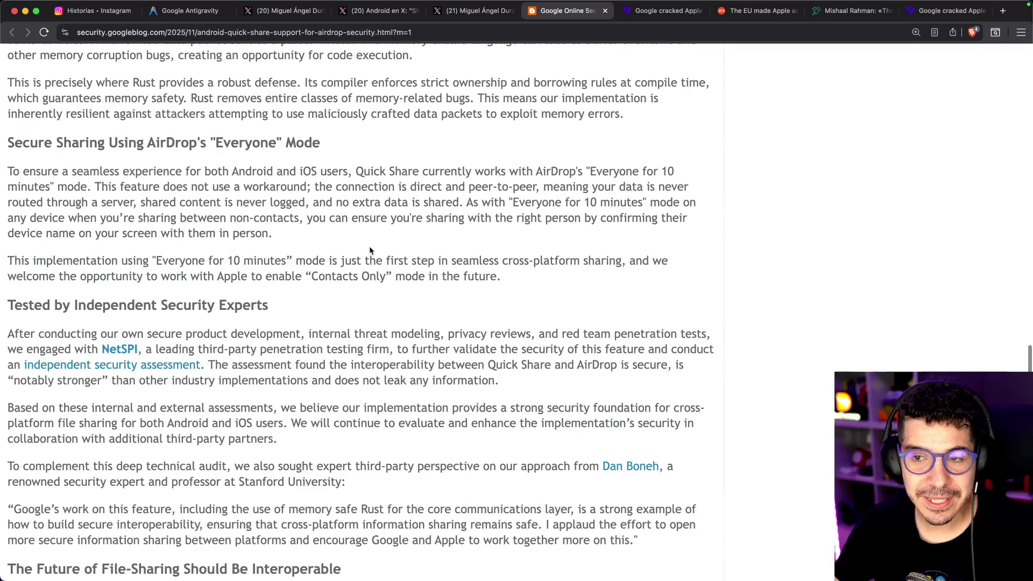
- Close the security blog post and scroll the Mastodon AirDrop thread
{"action": "key", "text": "super+w"}
{"action": "scroll", "coordinate": [676, 274], "scroll_direction": "down", "scroll_amount": 5}
{"action": "scroll", "coordinate": [676, 272], "scroll_direction": "down", "scroll_amount": 7}
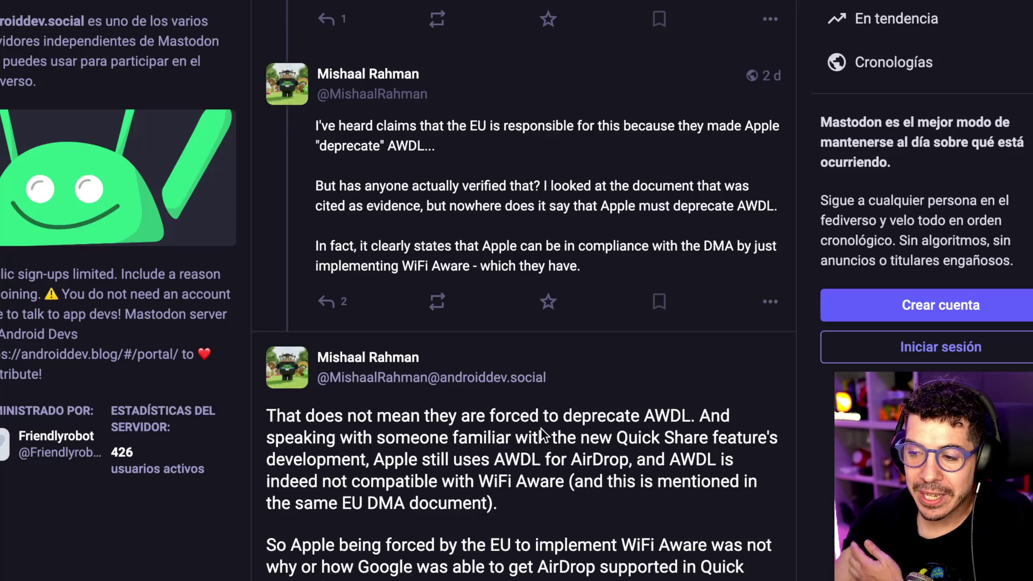
{"action": "scroll", "coordinate": [614, 573], "scroll_direction": "down", "scroll_amount": 2}
{"action": "scroll", "coordinate": [556, 311], "scroll_direction": "down", "scroll_amount": 2}
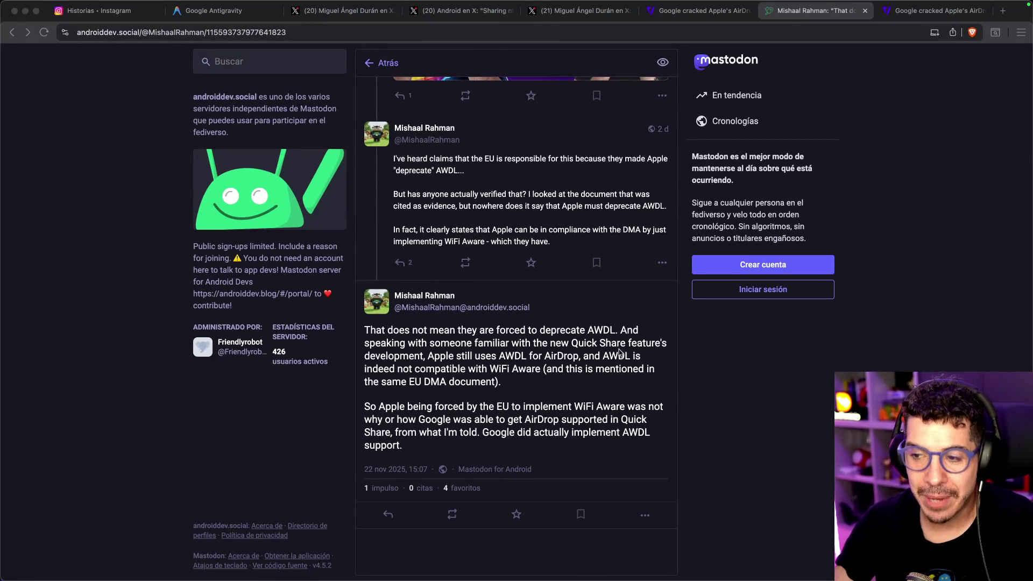
{"action": "scroll", "coordinate": [621, 357], "scroll_direction": "up", "scroll_amount": 3}
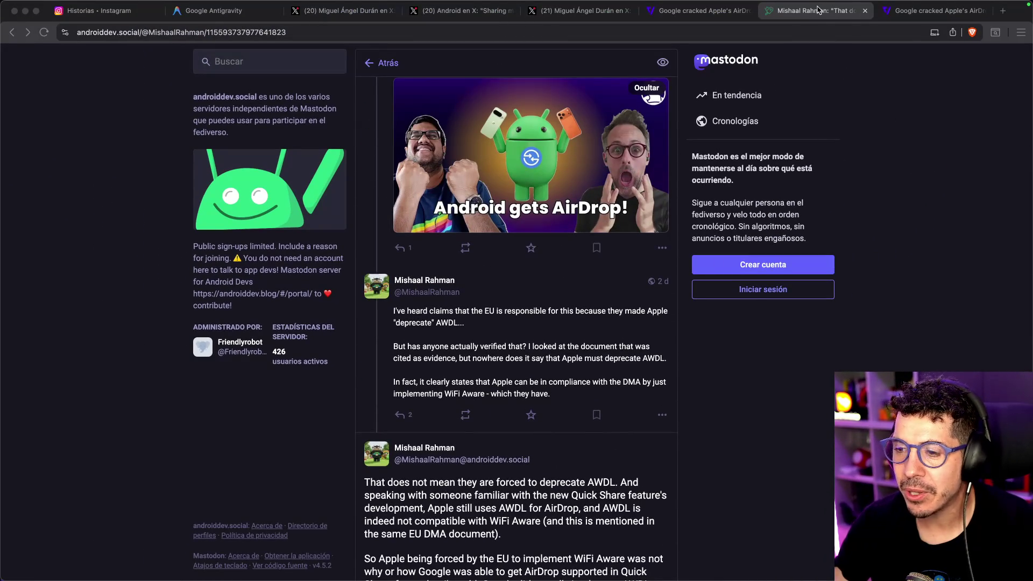
{"action": "key", "text": "super+w"}
- Scroll the Verge article and close the duplicate Verge tab
{"action": "scroll", "coordinate": [512, 346], "scroll_direction": "down", "scroll_amount": 10}
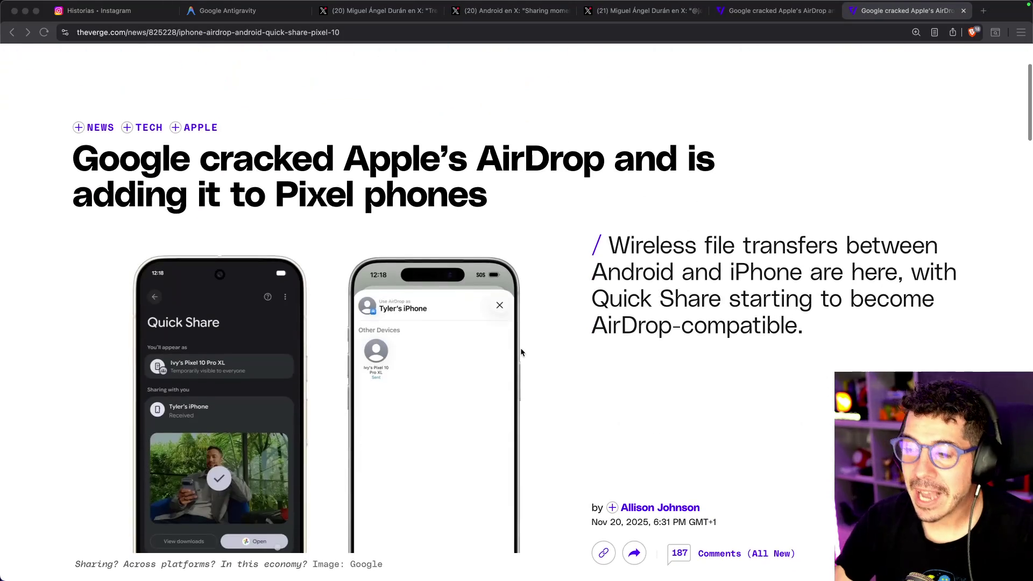
{"action": "scroll", "coordinate": [506, 365], "scroll_direction": "down", "scroll_amount": 5}
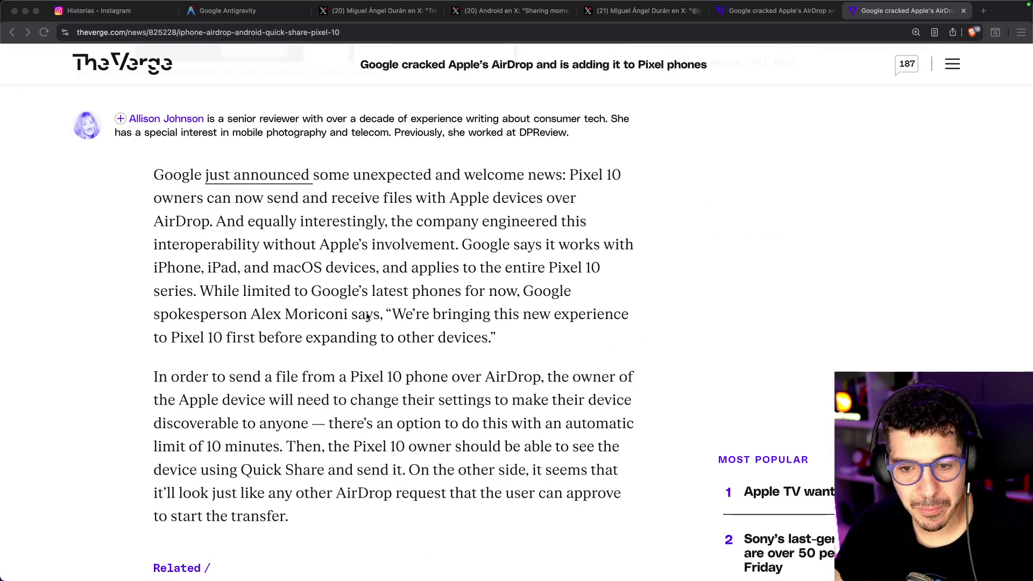
{"action": "scroll", "coordinate": [419, 344], "scroll_direction": "down", "scroll_amount": 2}
{"action": "left_click", "coordinate": [353, 283]}
{"action": "key", "text": "super+f"}
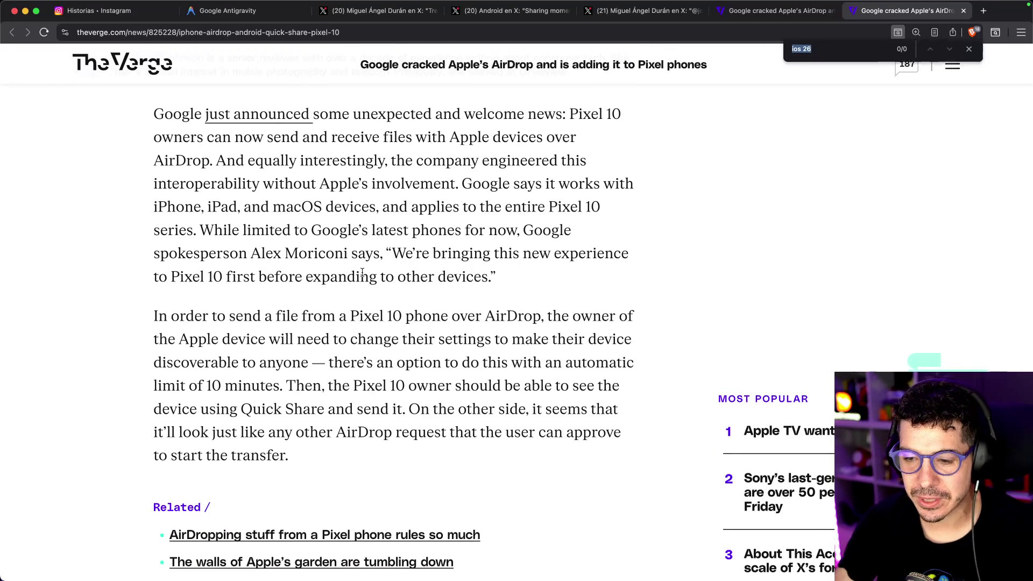
{"action": "key", "text": "super+w"}
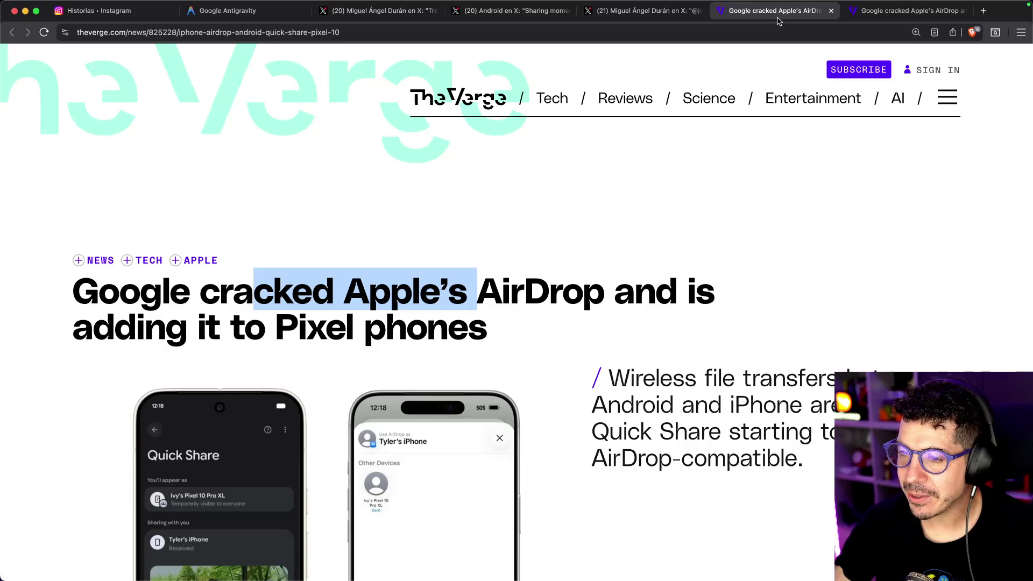
- Find 'apple' in the article and highlight the phrase about Apple's involvement
{"action": "key", "text": "super+f"}
{"action": "type", "text": "apple"}
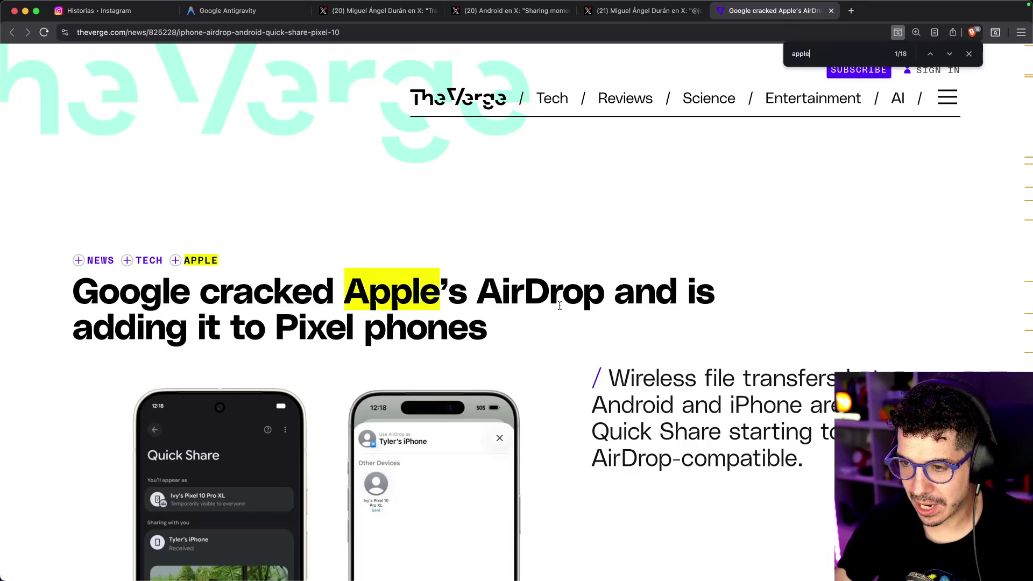
{"action": "key", "text": "Return"}
{"action": "key", "text": "Return"}
{"action": "key", "text": "Return"}
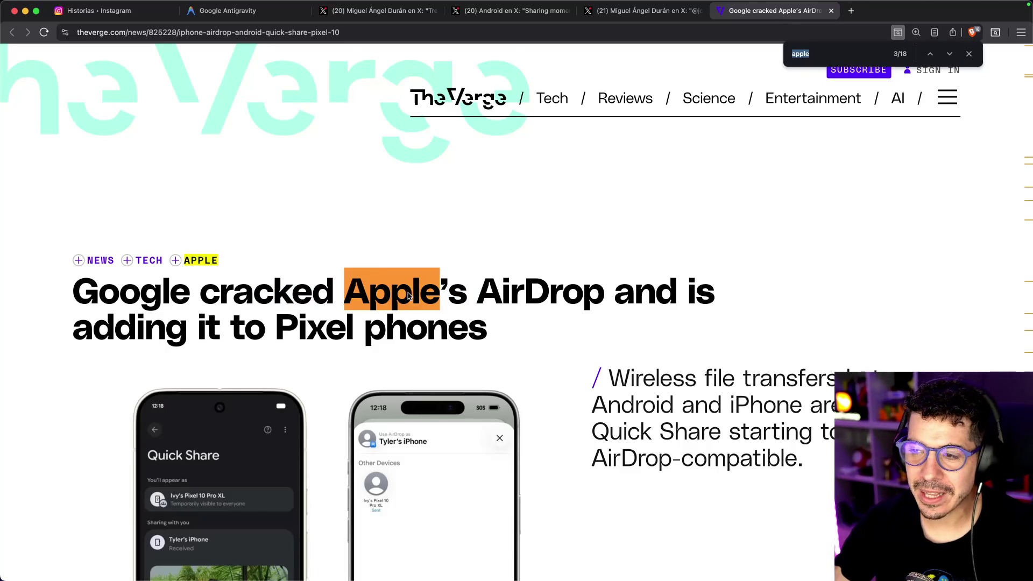
{"action": "scroll", "coordinate": [364, 332], "scroll_direction": "down", "scroll_amount": 4}
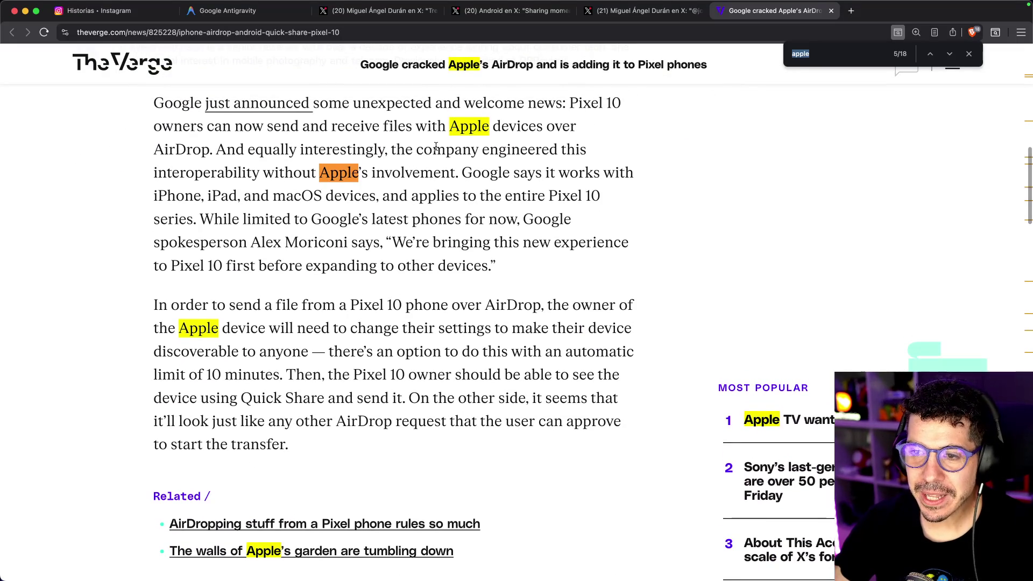
{"action": "left_click_drag", "start_coordinate": [252, 174], "coordinate": [375, 172]}
{"action": "left_click", "coordinate": [390, 172]}
{"action": "double_click", "coordinate": [389, 172]}
{"action": "left_click", "coordinate": [339, 172]}
- Step to later 'apple' matches, highlighting the own-implementation quote and the security vetting statement
{"action": "key", "text": "super+f"}
{"action": "key", "text": "Return"}
{"action": "key", "text": "Return"}
{"action": "key", "text": "Return"}
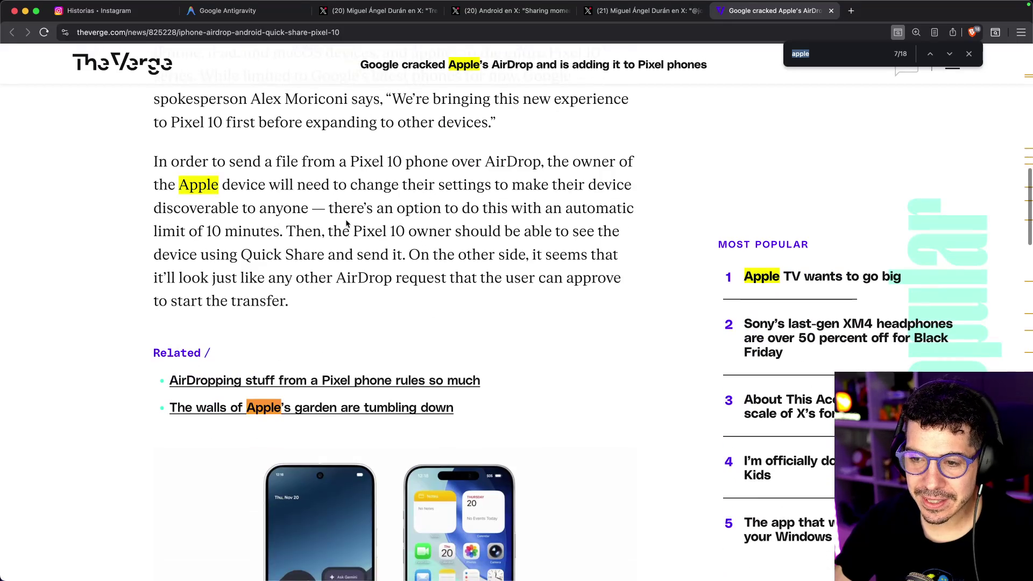
{"action": "scroll", "coordinate": [347, 225], "scroll_direction": "down", "scroll_amount": 3}
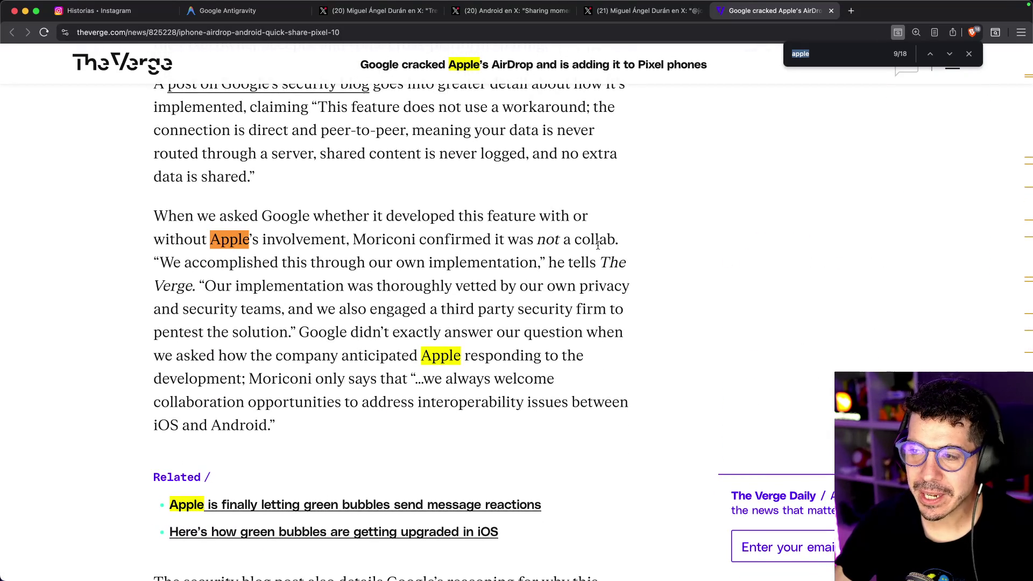
{"action": "scroll", "coordinate": [207, 277], "scroll_direction": "down", "scroll_amount": 1}
{"action": "left_click_drag", "start_coordinate": [172, 256], "coordinate": [531, 245]}
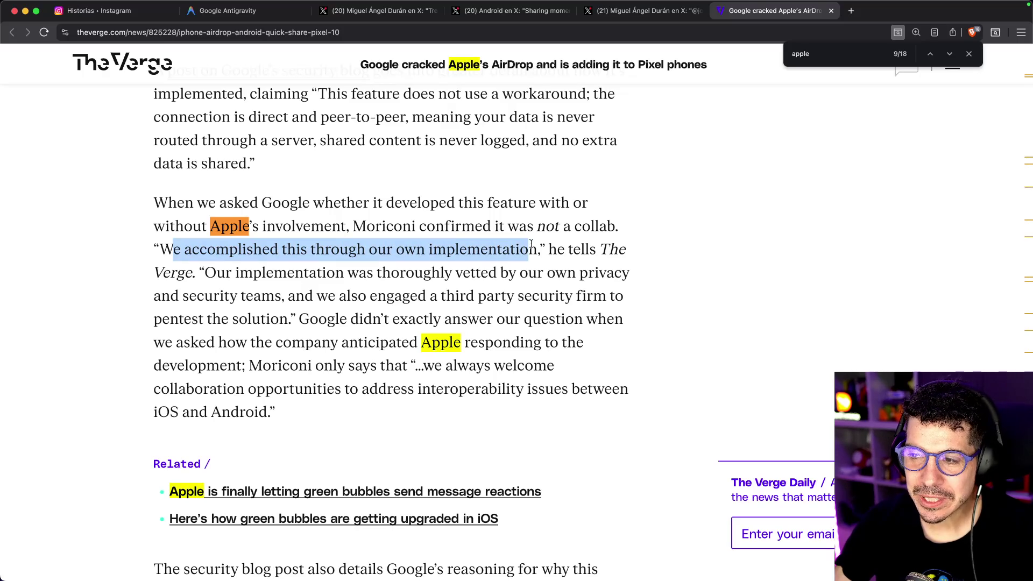
{"action": "left_click", "coordinate": [534, 243]}
{"action": "left_click_drag", "start_coordinate": [214, 272], "coordinate": [355, 280]}
{"action": "left_click_drag", "start_coordinate": [425, 287], "coordinate": [591, 279]}
{"action": "left_click", "coordinate": [588, 278]}
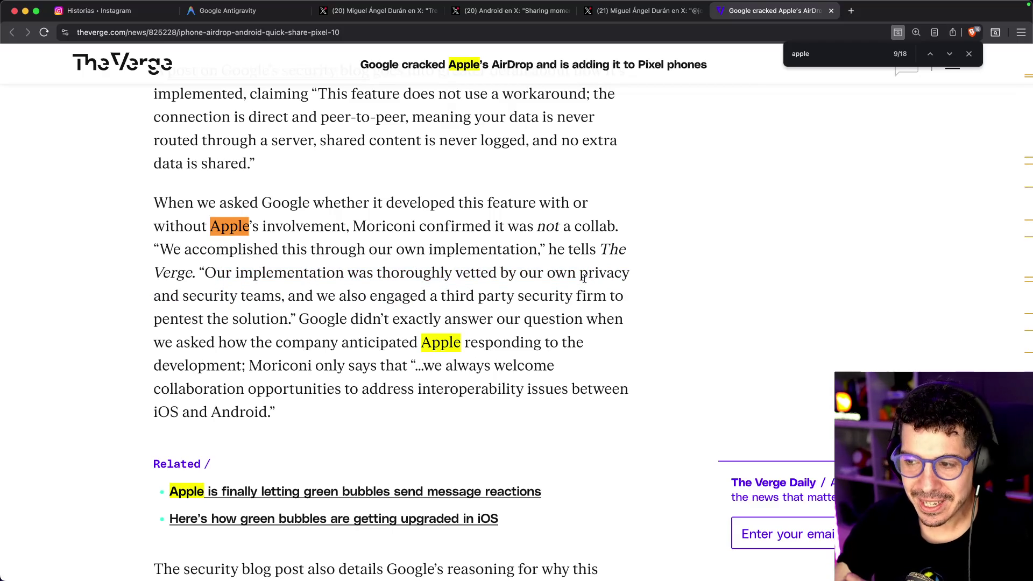
- Read down to the November 20th update, highlighting Google's answer and the word 'opportunities'
{"action": "scroll", "coordinate": [365, 299], "scroll_direction": "down", "scroll_amount": 1}
{"action": "left_click_drag", "start_coordinate": [320, 313], "coordinate": [383, 310]}
{"action": "left_click", "coordinate": [382, 311]}
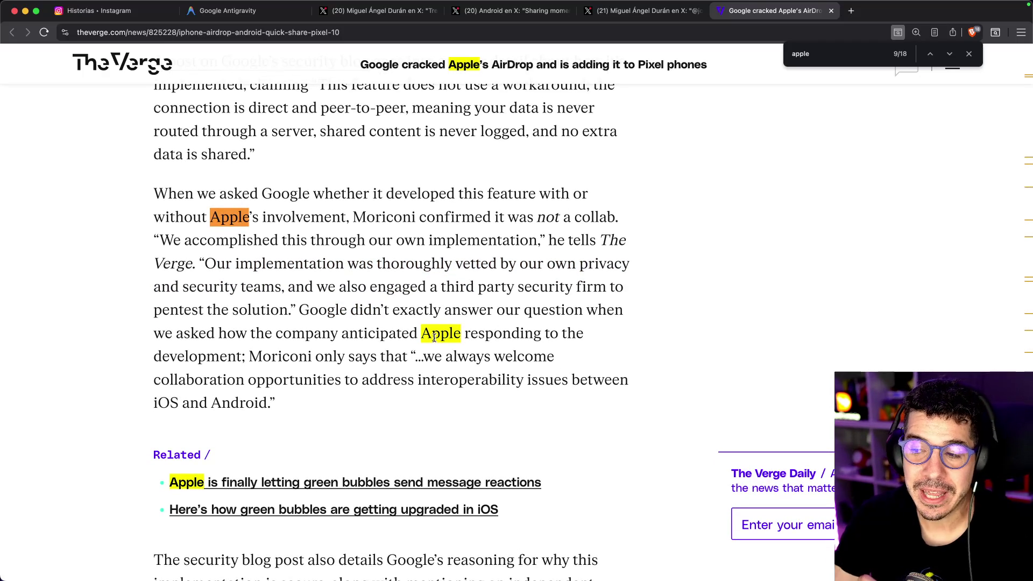
{"action": "scroll", "coordinate": [135, 323], "scroll_direction": "down", "scroll_amount": 3}
{"action": "left_click_drag", "start_coordinate": [492, 284], "coordinate": [548, 287]}
{"action": "left_click_drag", "start_coordinate": [274, 304], "coordinate": [325, 302]}
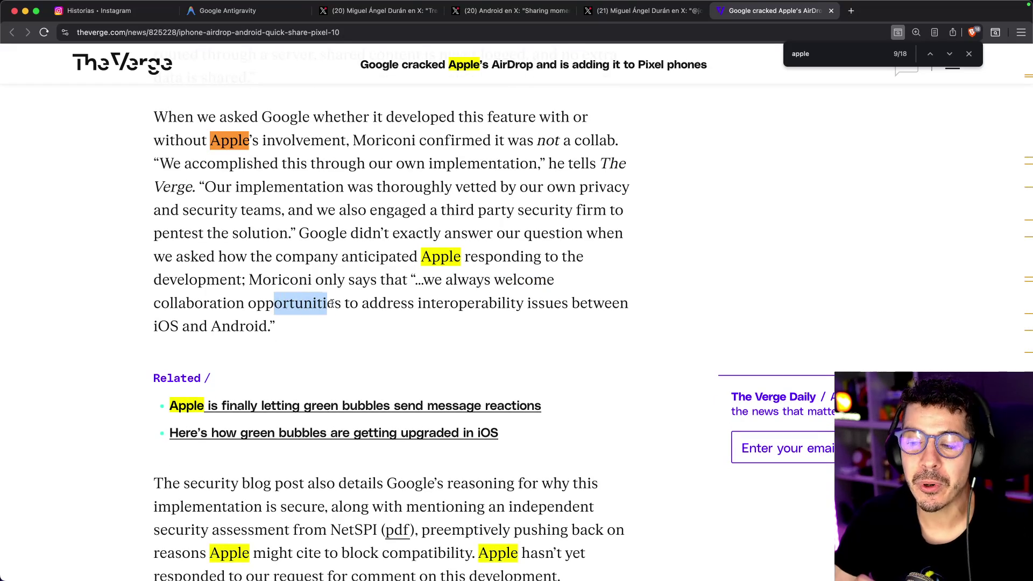
{"action": "left_click", "coordinate": [377, 303]}
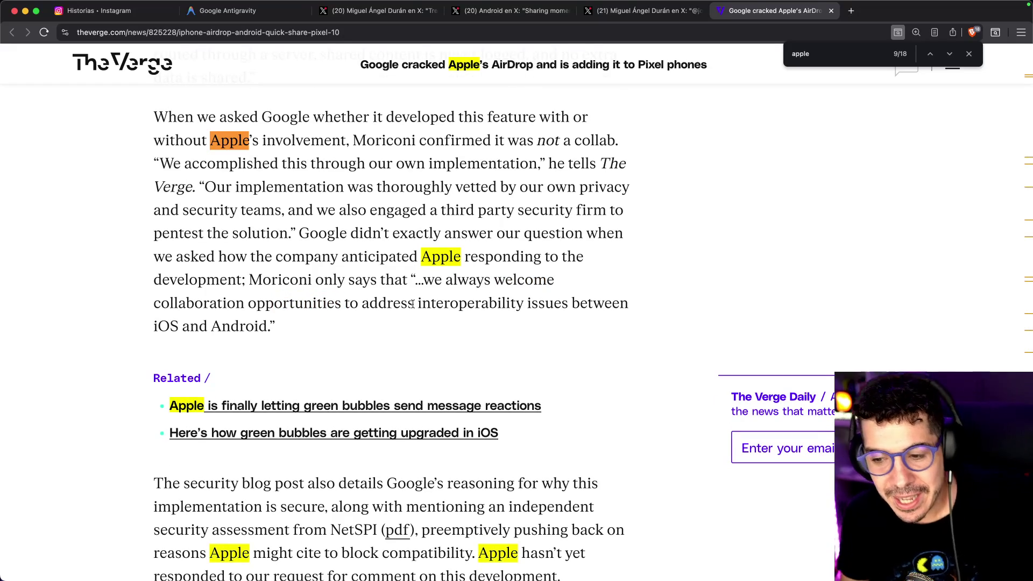
{"action": "scroll", "coordinate": [397, 352], "scroll_direction": "down", "scroll_amount": 10}
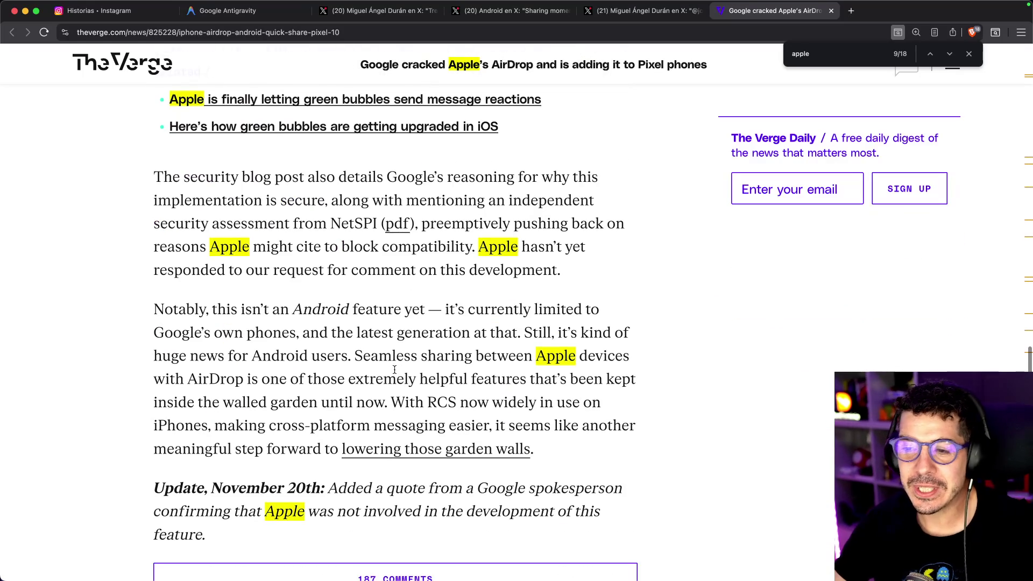
{"action": "scroll", "coordinate": [129, 311], "scroll_direction": "down", "scroll_amount": 3}
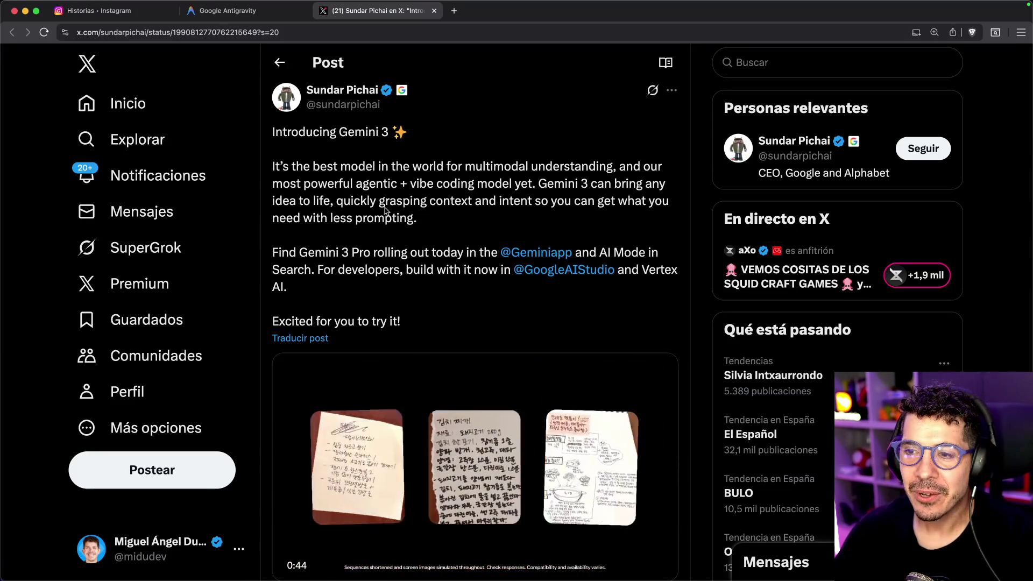
- Scroll Sundar Pichai's Introducing Gemini 3 post and open its Gemini 3 Pro benchmark table image full size
{"action": "scroll", "coordinate": [385, 209], "scroll_direction": "down", "scroll_amount": 5}
{"action": "scroll", "coordinate": [416, 193], "scroll_direction": "down", "scroll_amount": 10}
{"action": "left_click", "coordinate": [400, 258]}
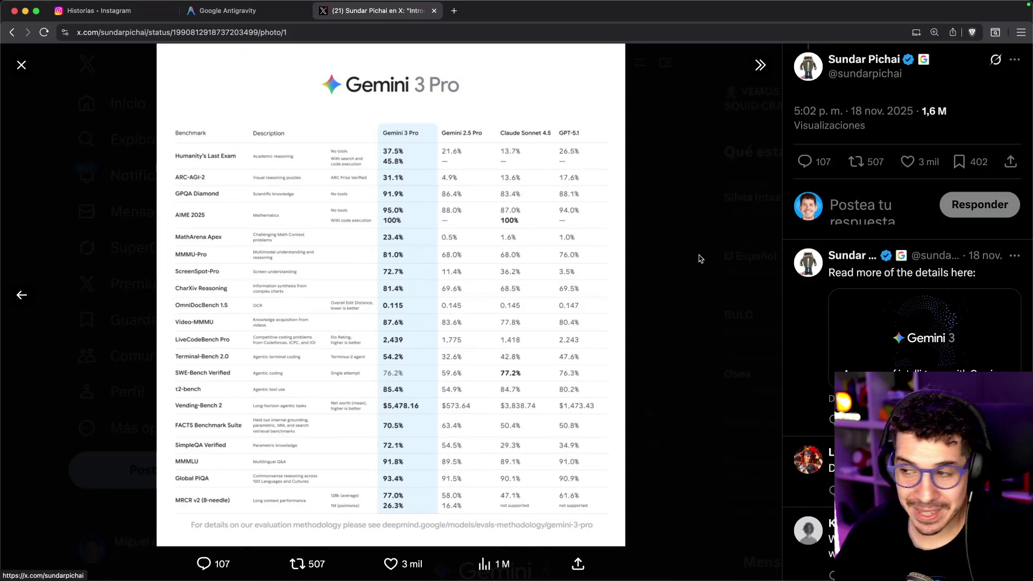
- Close the benchmark photo viewer and scroll the Gemini 3 post down to the 'Read more' reply
{"action": "left_click", "coordinate": [742, 251]}
{"action": "scroll", "coordinate": [538, 306], "scroll_direction": "down", "scroll_amount": 5}
{"action": "type", "text": "Crea una página web para una conferencia de programación que se llam"}
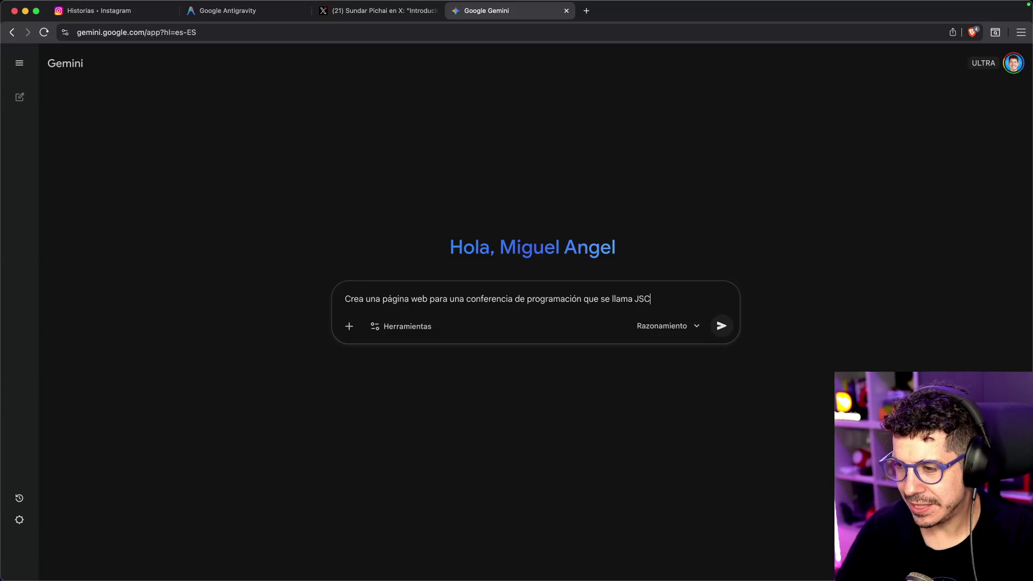
- Send Gemini a prompt for a JSConf España site: Madrid, 7 March 2026, agenda, speakers, social run
{"action": "type", "text": "a JSConf España, la"}
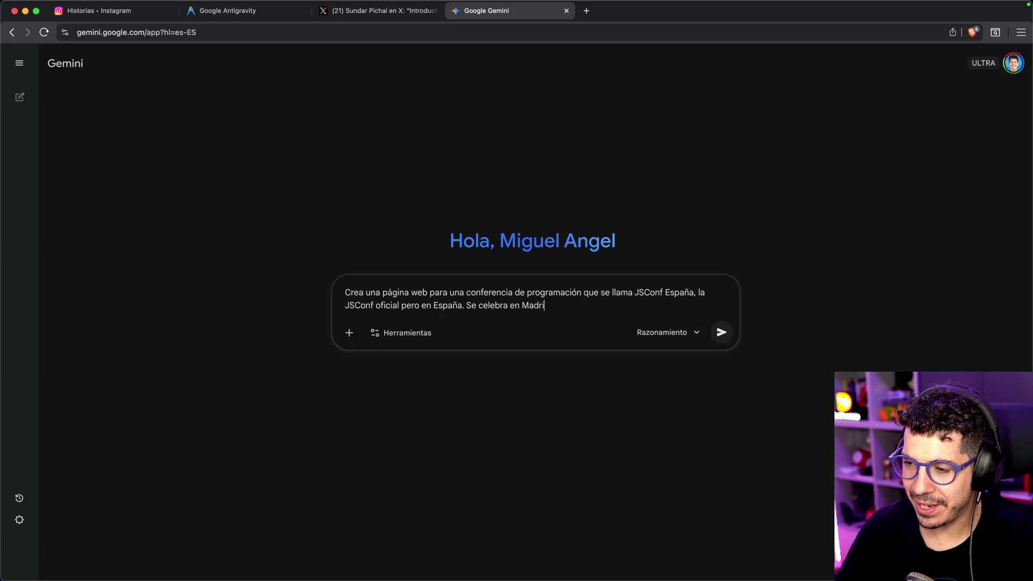
{"action": "type", "text": "nizador y presentado"}
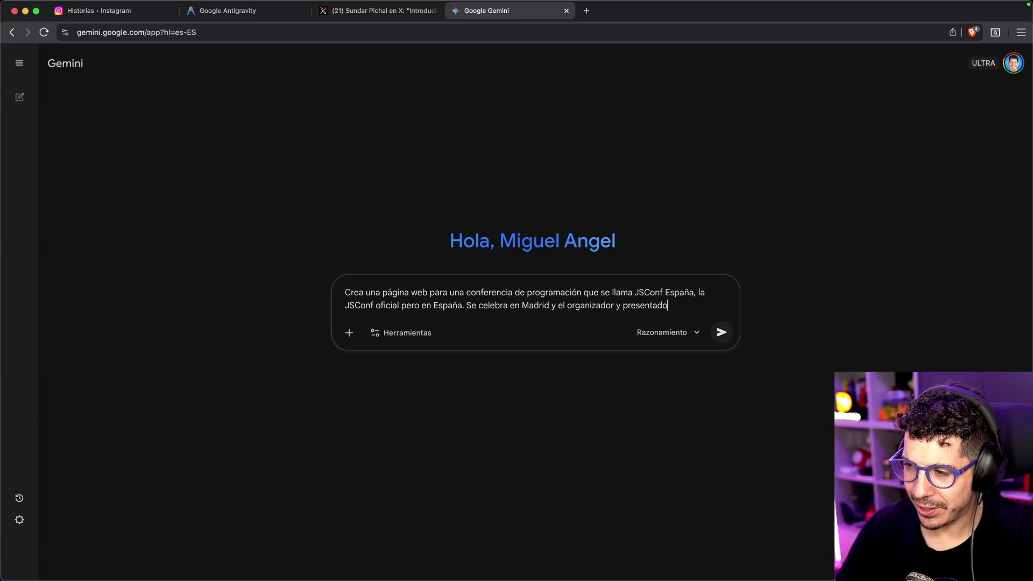
{"action": "type", "text": ". Es"}
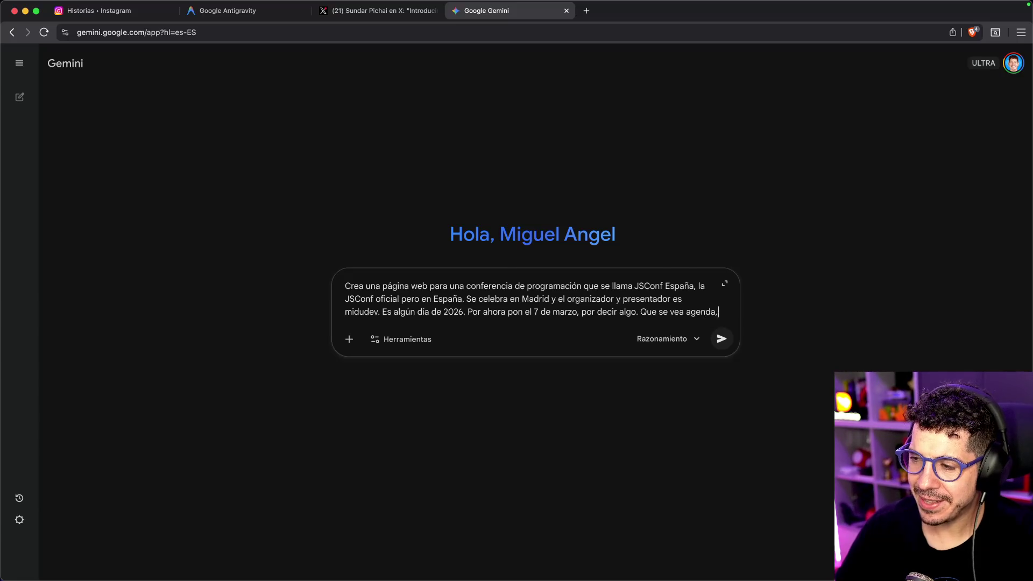
{"action": "type", "text": "speakers, y una sección para hablar de un social run que haremos también."}
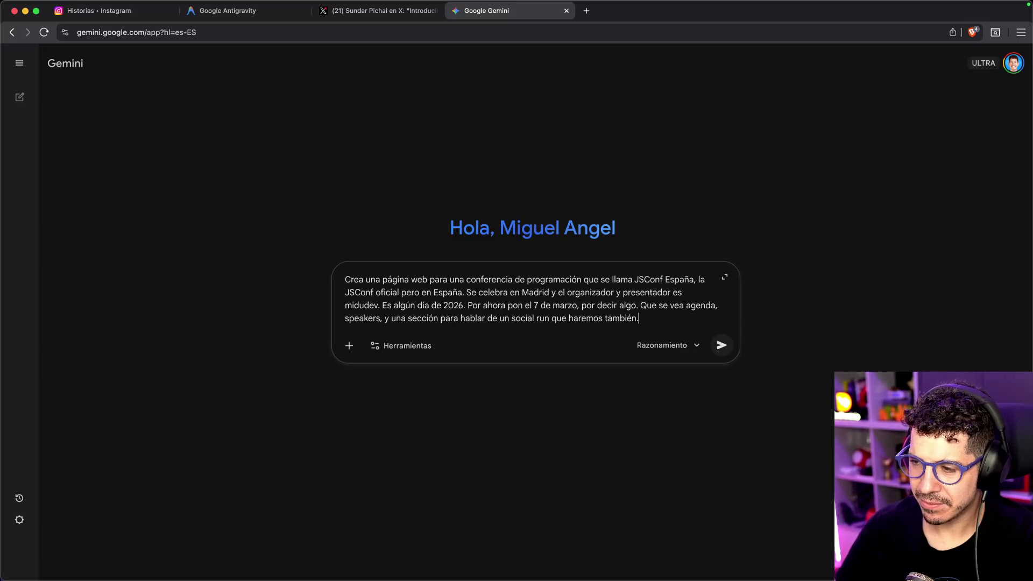
{"action": "key", "text": "Return"}
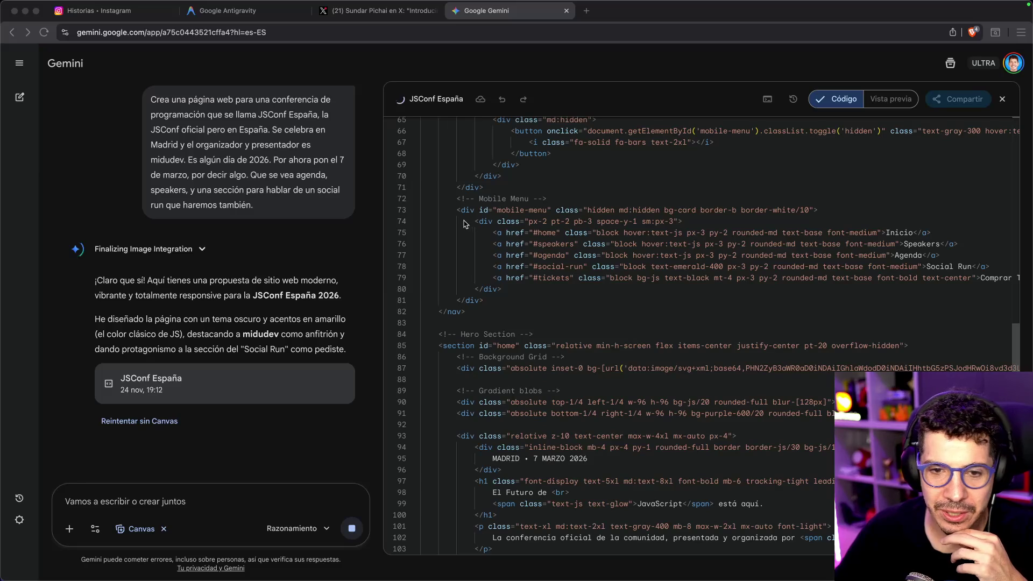
- Scroll the generated JSConf España 2026 HTML in the Canvas Código view down to the speakers section
{"action": "scroll", "coordinate": [520, 246], "scroll_direction": "down", "scroll_amount": 10}
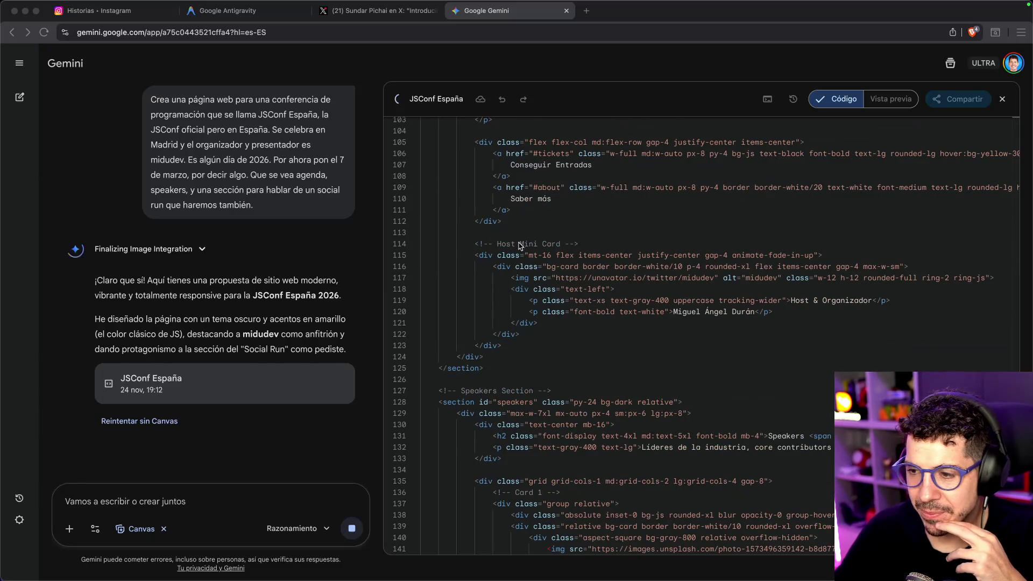
{"action": "scroll", "coordinate": [528, 245], "scroll_direction": "down", "scroll_amount": 5}
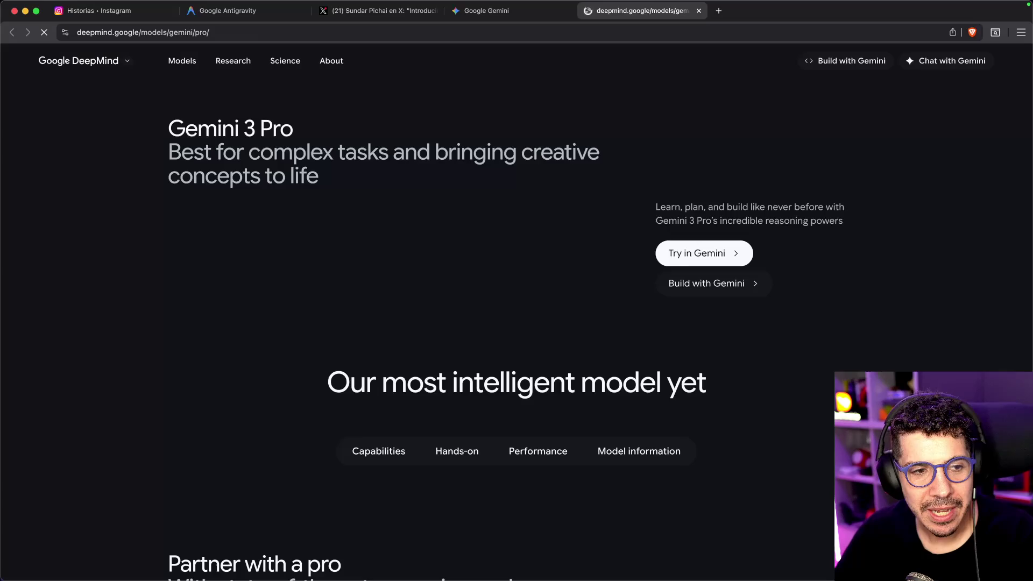
- Scroll the Gemini 3 Pro DeepMind page to its Performance charts, then switch to the Figma X post
{"action": "scroll", "coordinate": [311, 322], "scroll_direction": "down", "scroll_amount": 15}
{"action": "scroll", "coordinate": [282, 309], "scroll_direction": "down", "scroll_amount": 20}
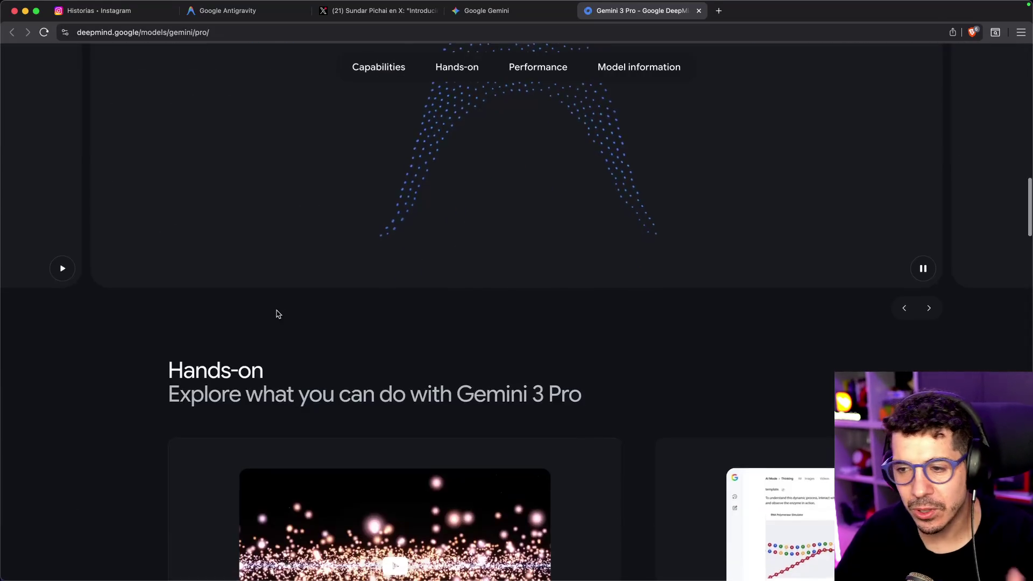
{"action": "scroll", "coordinate": [287, 301], "scroll_direction": "up", "scroll_amount": 9}
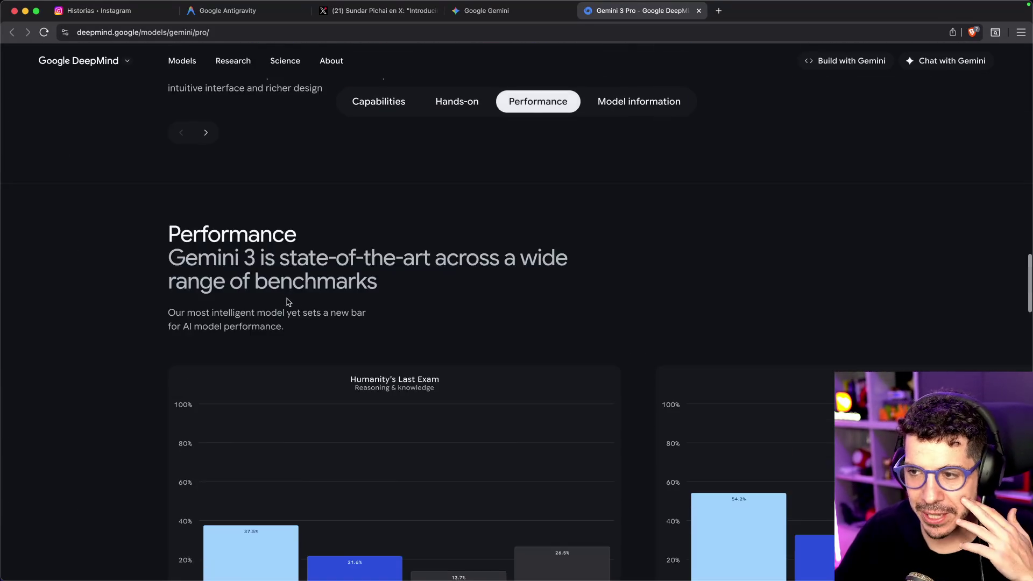
{"action": "scroll", "coordinate": [279, 285], "scroll_direction": "down", "scroll_amount": 4}
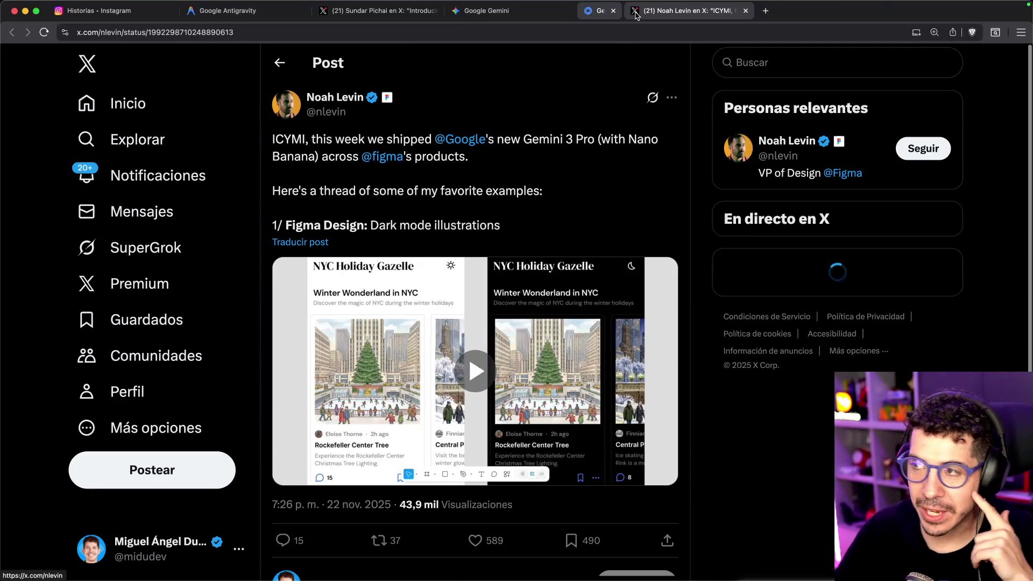
{"action": "left_click", "coordinate": [613, 11]}
- Scroll through the Figma Sites thread on X, then go back to the Gemini tab
{"action": "scroll", "coordinate": [474, 225], "scroll_direction": "down", "scroll_amount": 1}
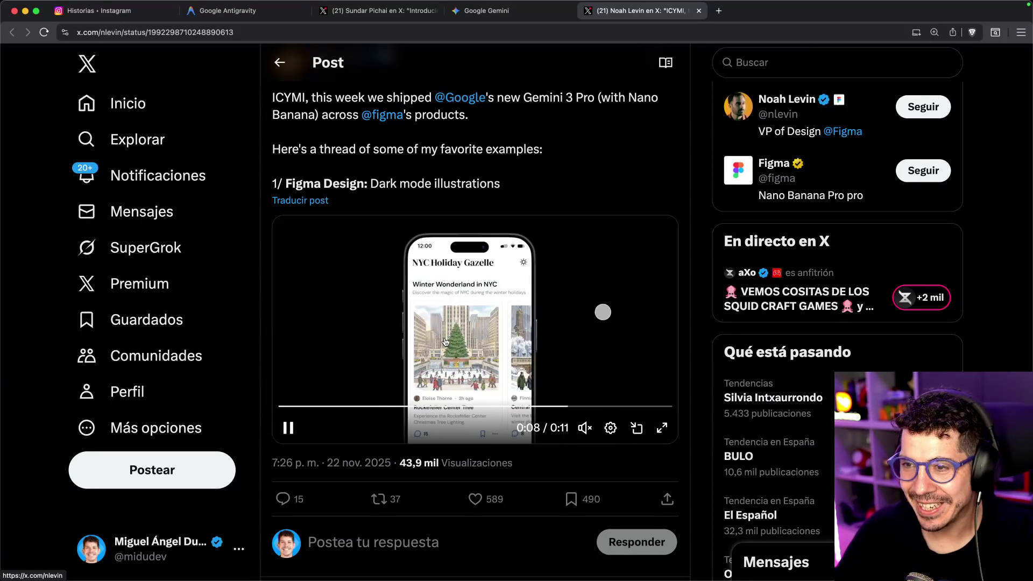
{"action": "scroll", "coordinate": [364, 389], "scroll_direction": "up", "scroll_amount": 1}
{"action": "scroll", "coordinate": [492, 340], "scroll_direction": "down", "scroll_amount": 1}
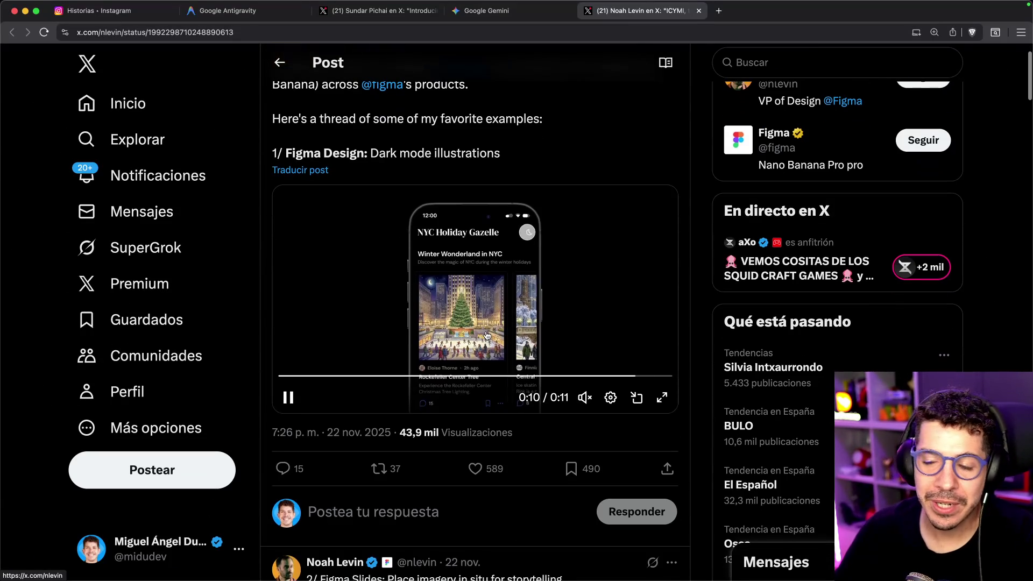
{"action": "scroll", "coordinate": [492, 312], "scroll_direction": "down", "scroll_amount": 5}
{"action": "scroll", "coordinate": [492, 312], "scroll_direction": "down", "scroll_amount": 3}
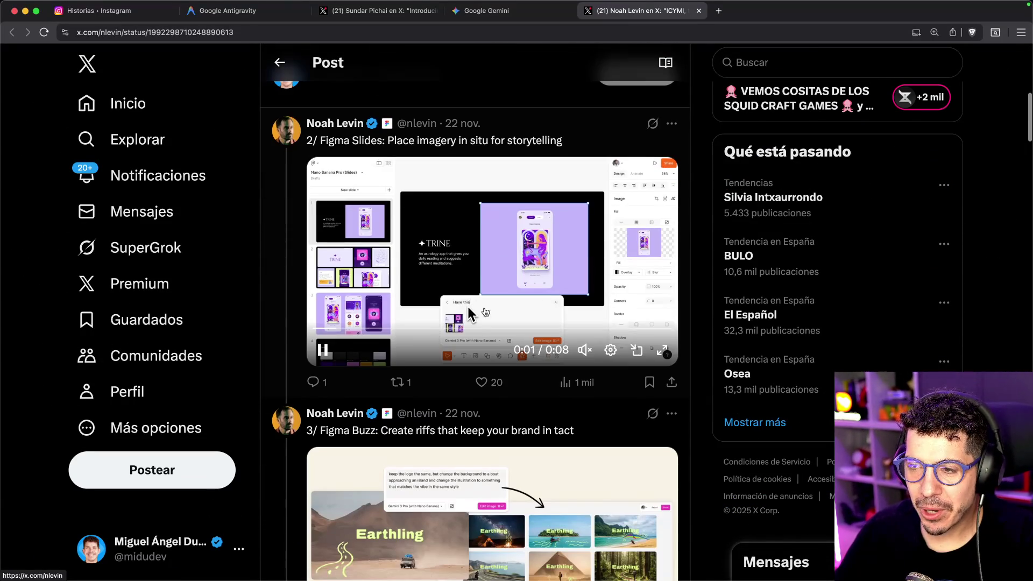
{"action": "scroll", "coordinate": [400, 194], "scroll_direction": "up", "scroll_amount": 8}
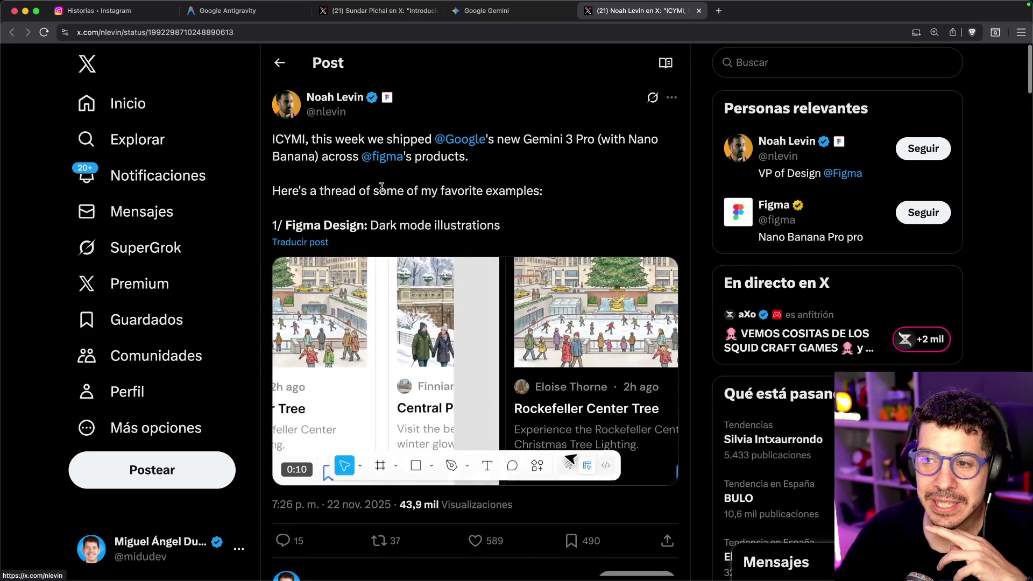
{"action": "scroll", "coordinate": [414, 174], "scroll_direction": "down", "scroll_amount": 2}
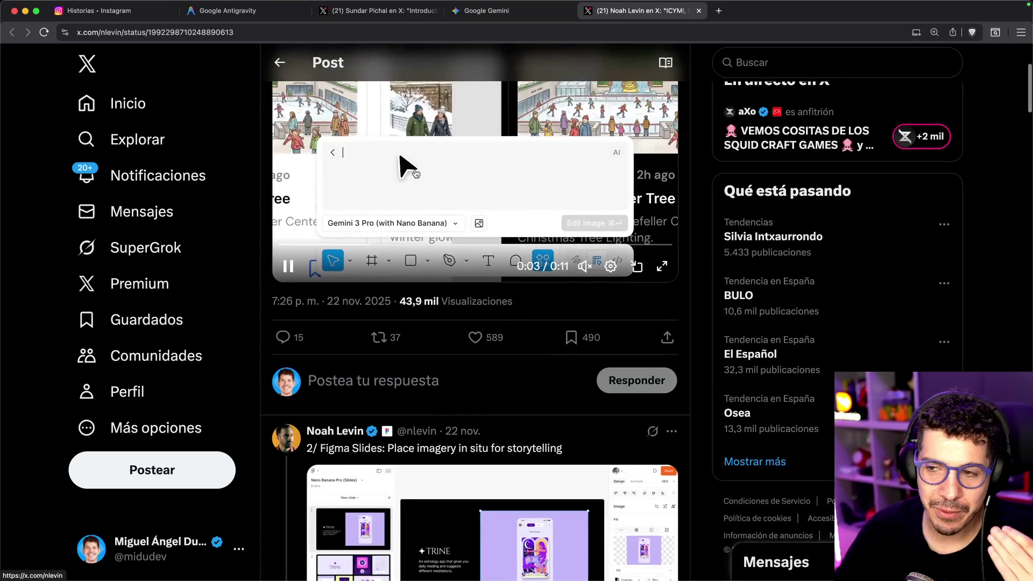
{"action": "scroll", "coordinate": [414, 175], "scroll_direction": "down", "scroll_amount": 7}
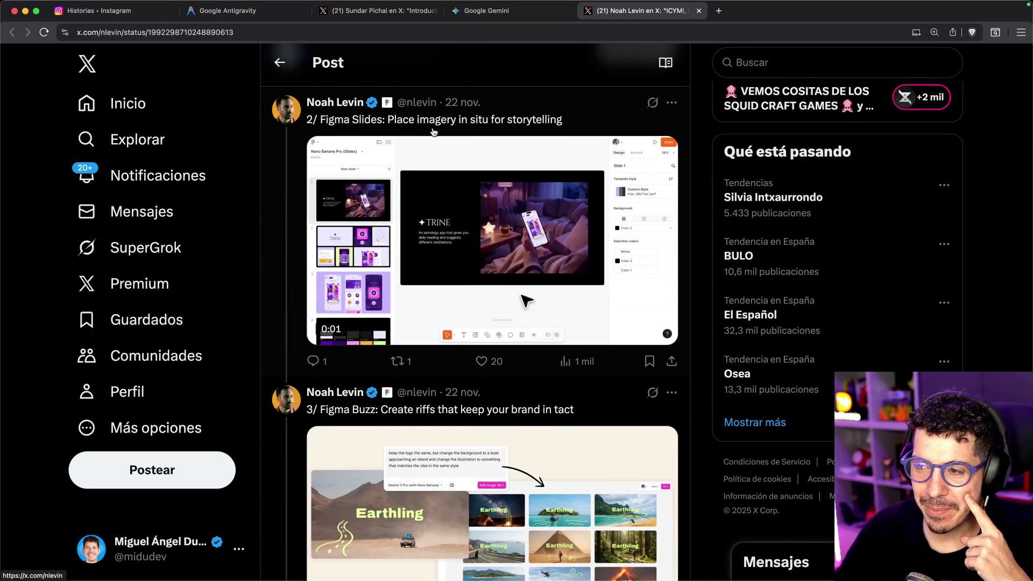
{"action": "scroll", "coordinate": [474, 152], "scroll_direction": "down", "scroll_amount": 10}
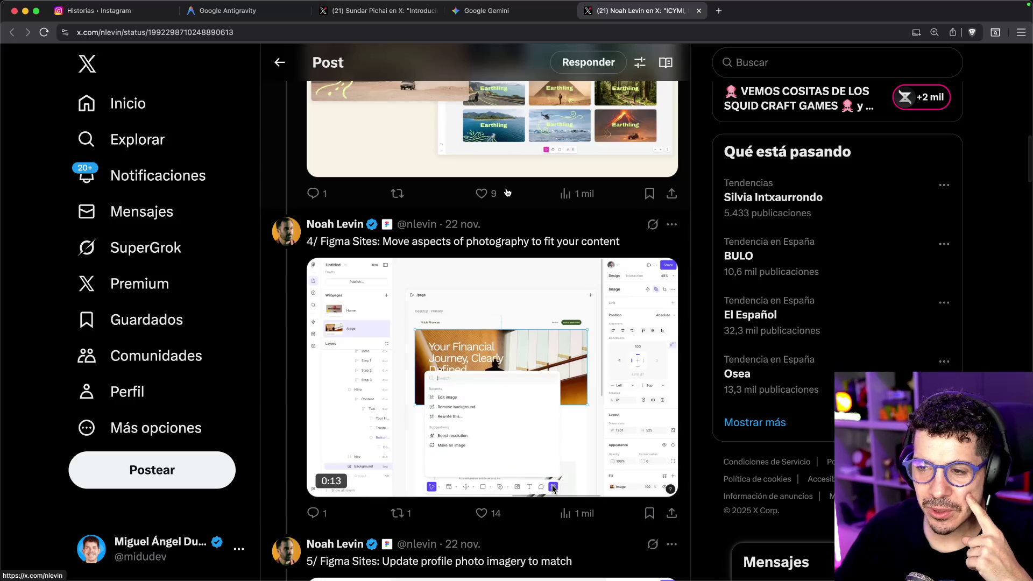
{"action": "scroll", "coordinate": [494, 261], "scroll_direction": "down", "scroll_amount": 2}
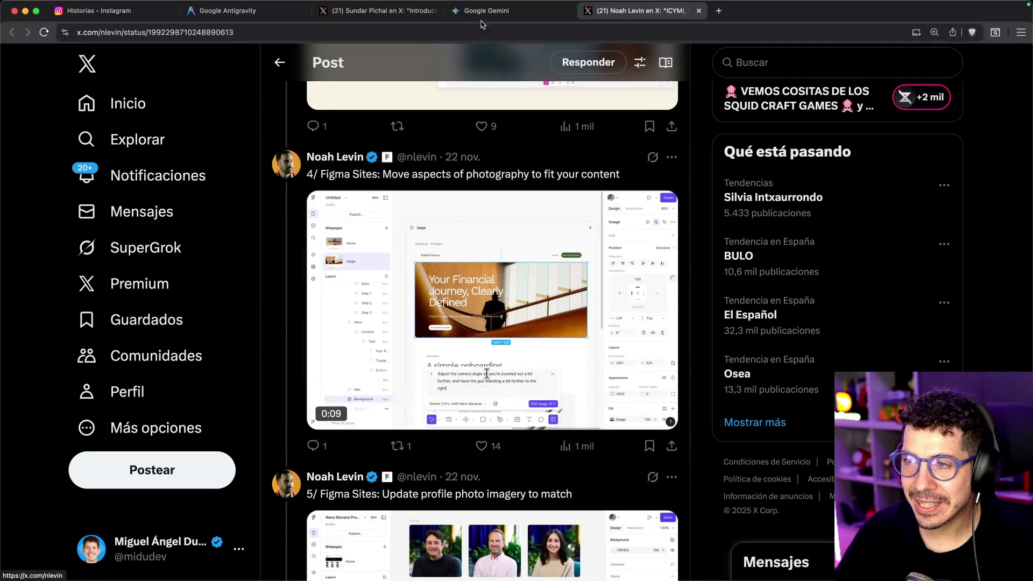
{"action": "left_click", "coordinate": [484, 10]}
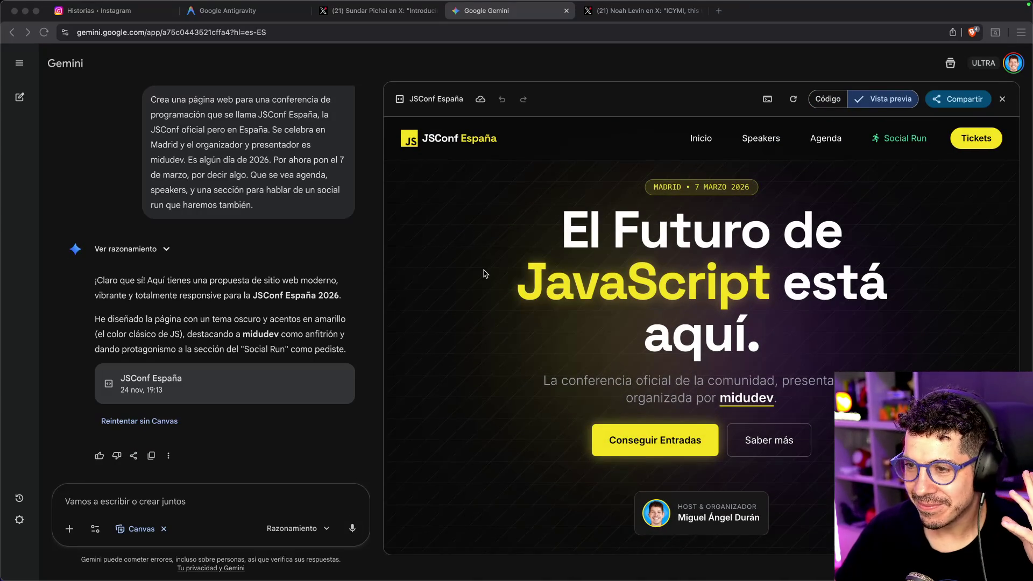
- Scroll the JSConf España preview past pricing and footer, then back up toward the hero
{"action": "scroll", "coordinate": [484, 273], "scroll_direction": "down", "scroll_amount": 10}
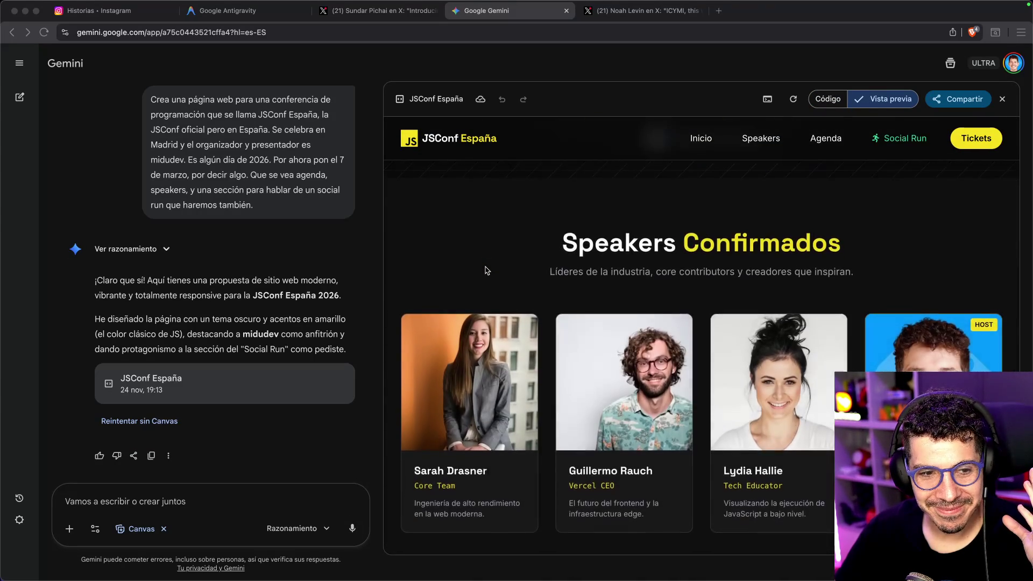
{"action": "scroll", "coordinate": [486, 271], "scroll_direction": "down", "scroll_amount": 3}
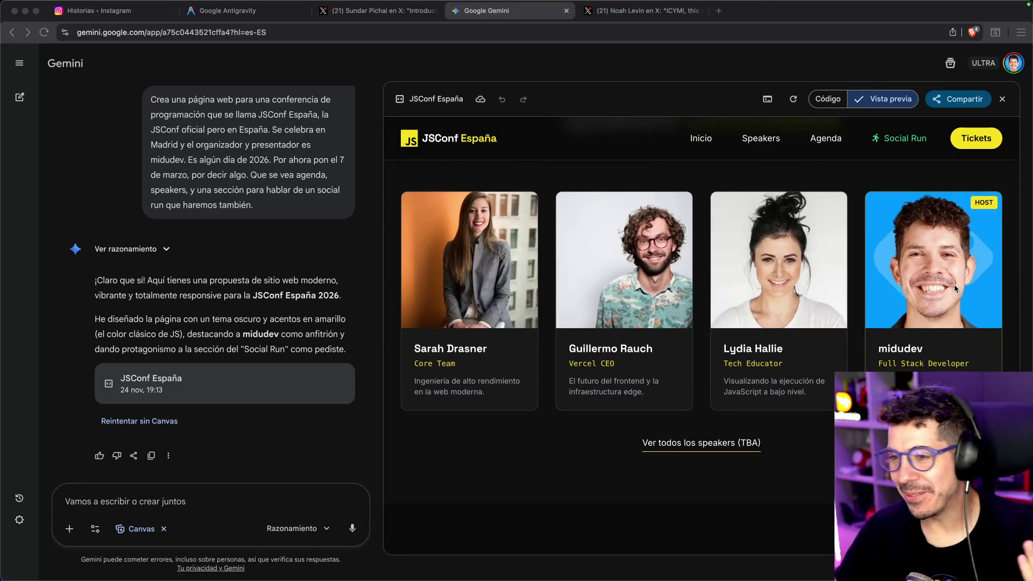
{"action": "scroll", "coordinate": [925, 271], "scroll_direction": "down", "scroll_amount": 1}
{"action": "scroll", "coordinate": [698, 267], "scroll_direction": "down", "scroll_amount": 10}
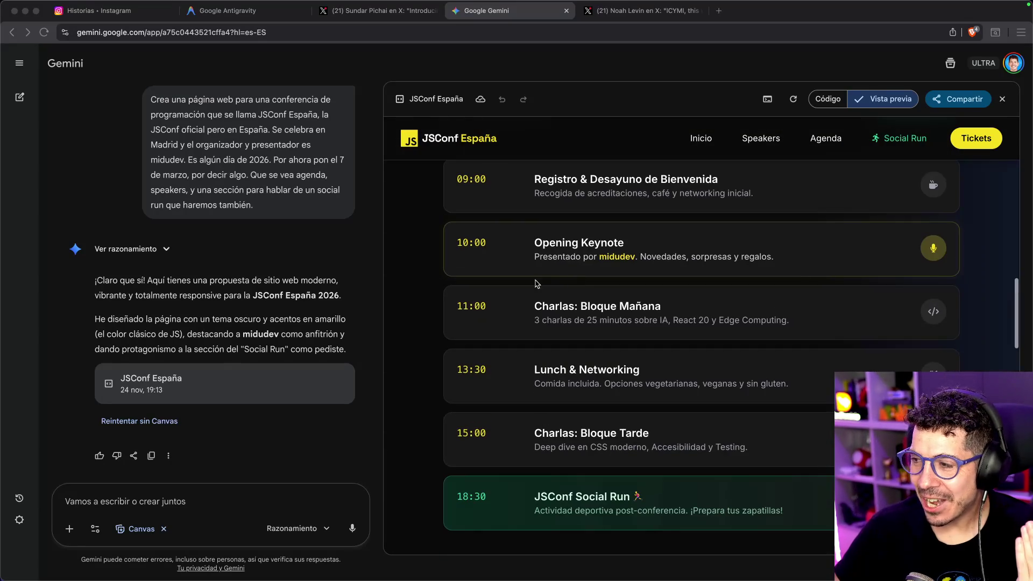
{"action": "scroll", "coordinate": [404, 296], "scroll_direction": "down", "scroll_amount": 15}
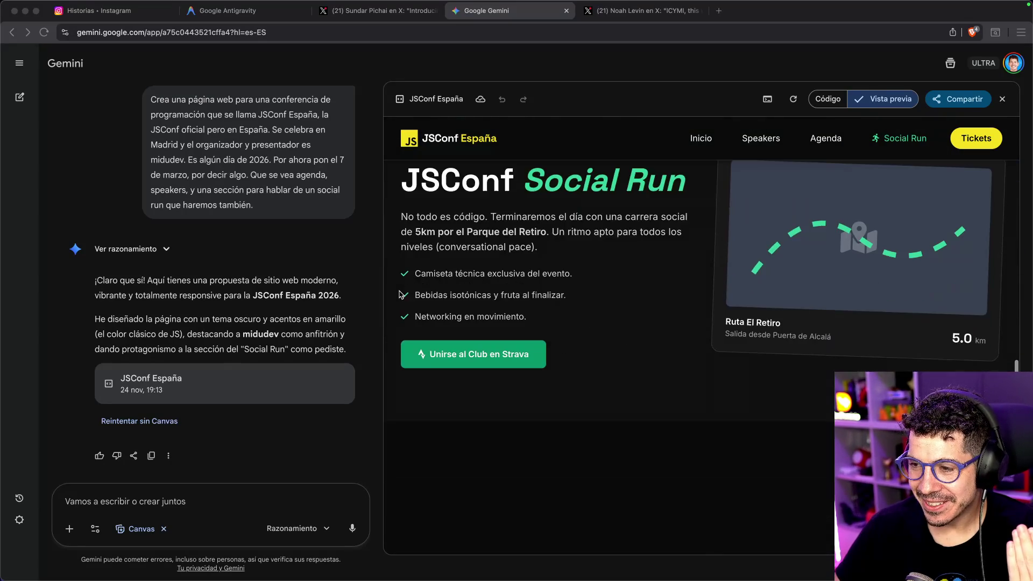
{"action": "scroll", "coordinate": [412, 287], "scroll_direction": "down", "scroll_amount": 10}
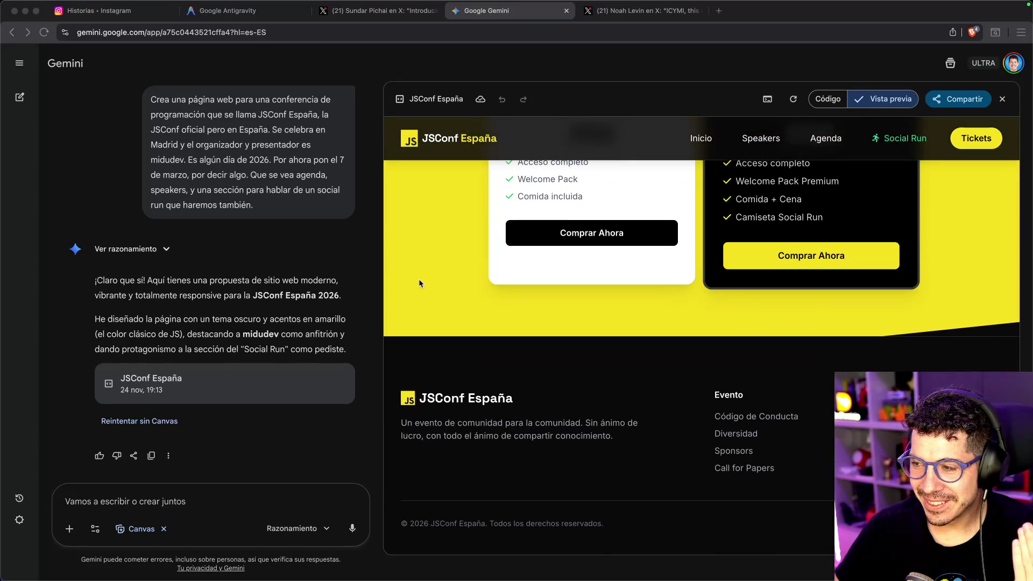
{"action": "scroll", "coordinate": [422, 282], "scroll_direction": "up", "scroll_amount": 20}
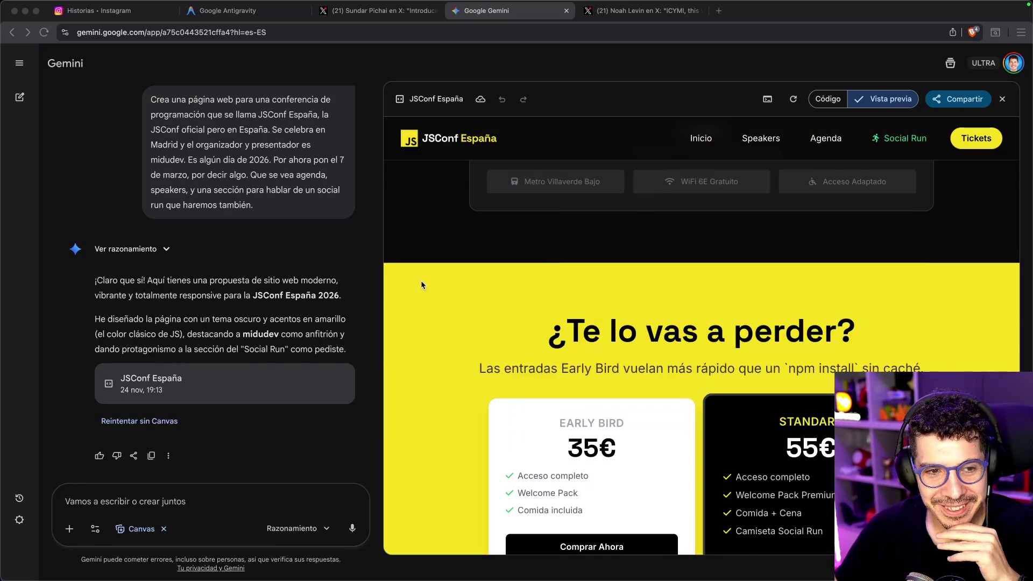
{"action": "scroll", "coordinate": [415, 283], "scroll_direction": "up", "scroll_amount": 10}
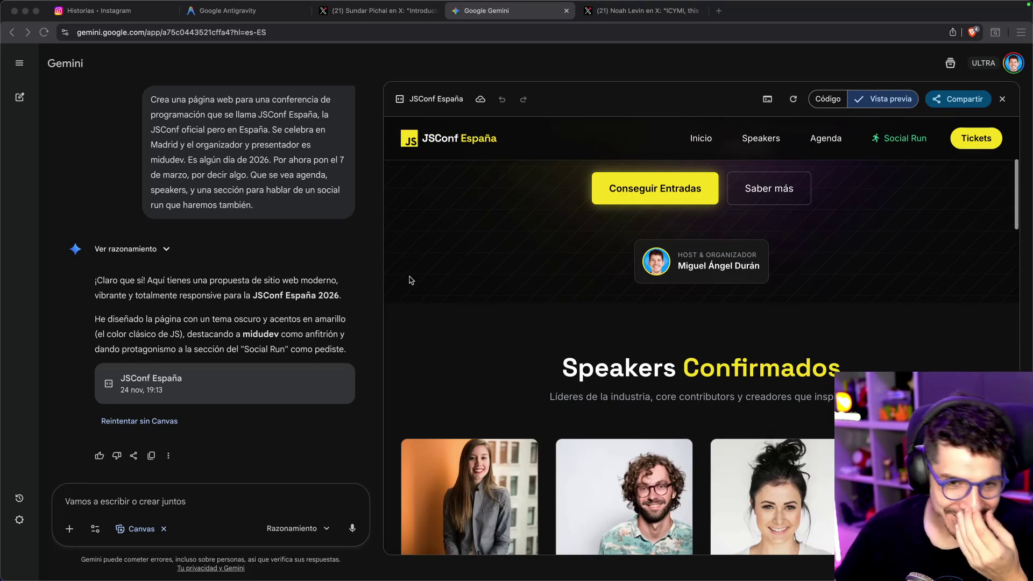
{"action": "scroll", "coordinate": [411, 279], "scroll_direction": "up", "scroll_amount": 5}
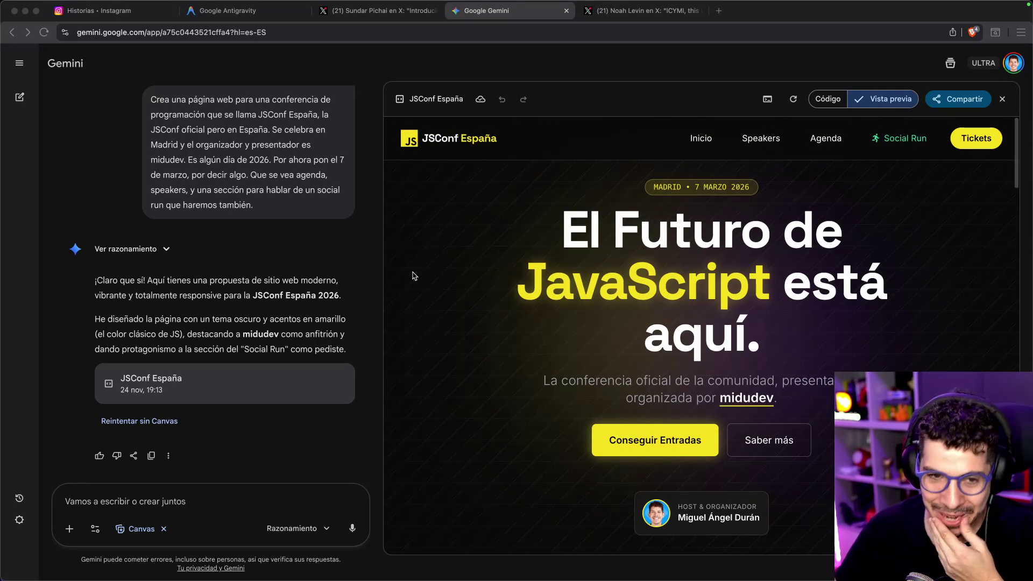
{"action": "left_click", "coordinate": [475, 259]}
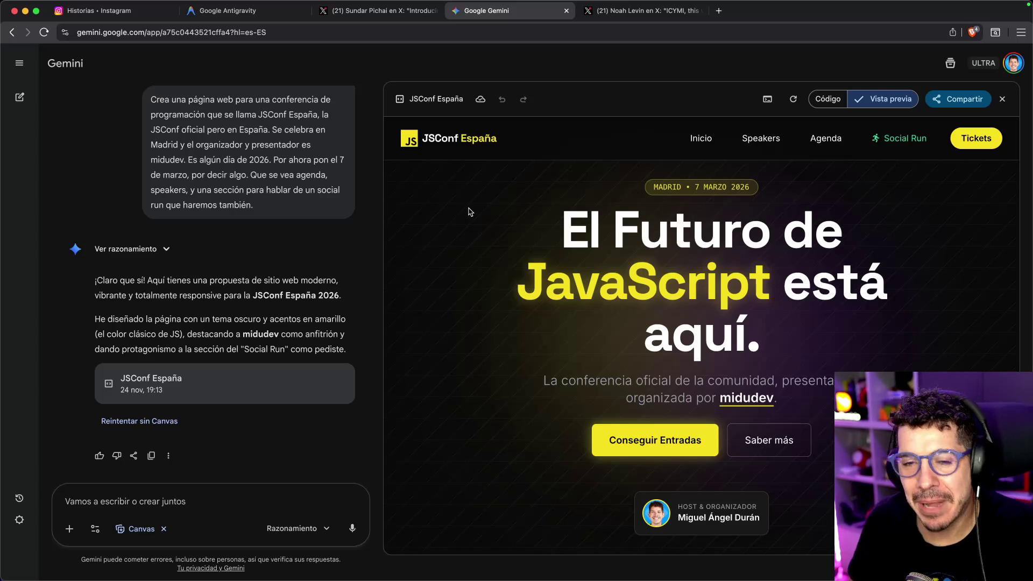
{"action": "scroll", "coordinate": [486, 255], "scroll_direction": "down", "scroll_amount": 1}
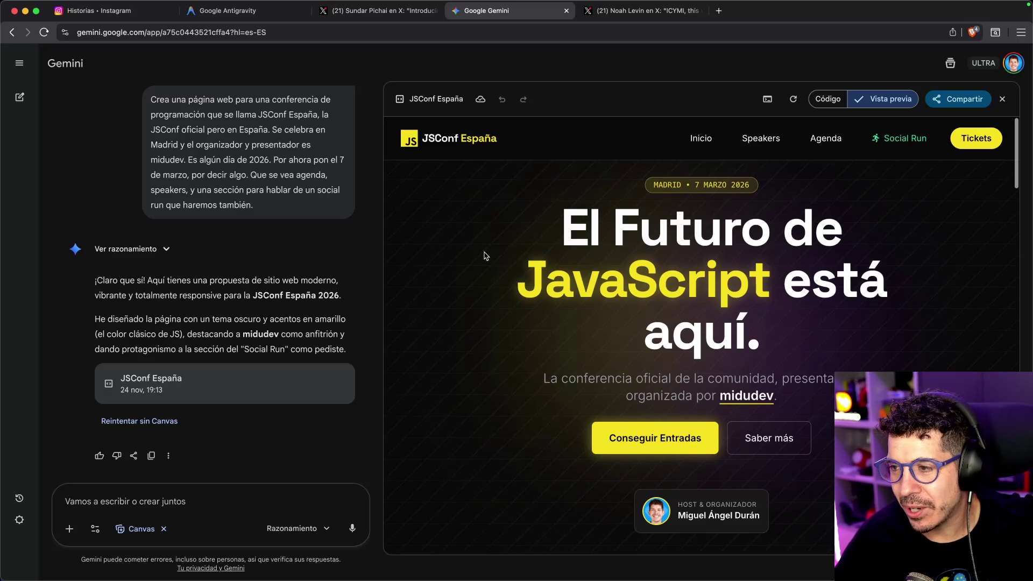
{"action": "scroll", "coordinate": [778, 321], "scroll_direction": "down", "scroll_amount": 5}
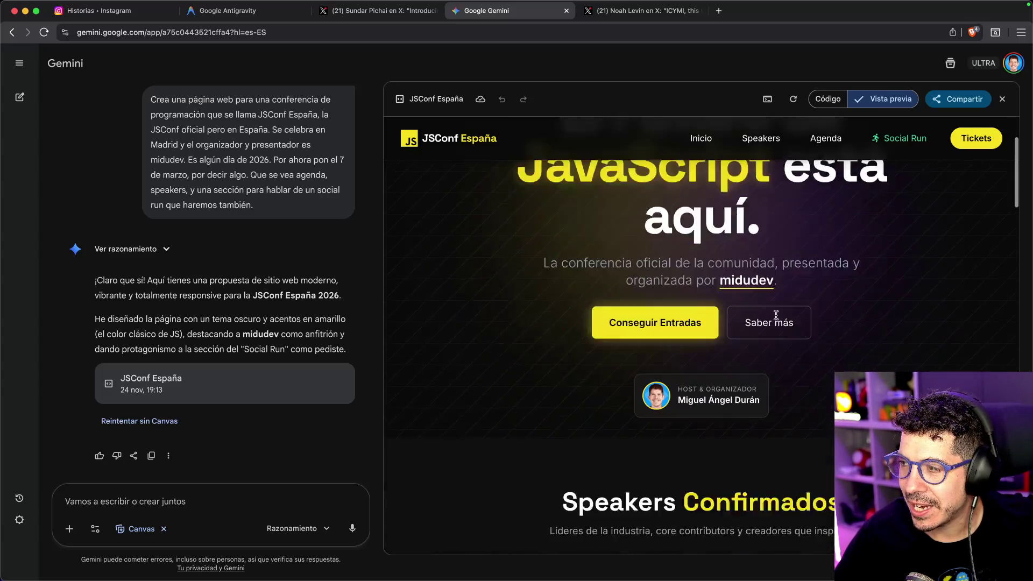
{"action": "scroll", "coordinate": [780, 320], "scroll_direction": "down", "scroll_amount": 1}
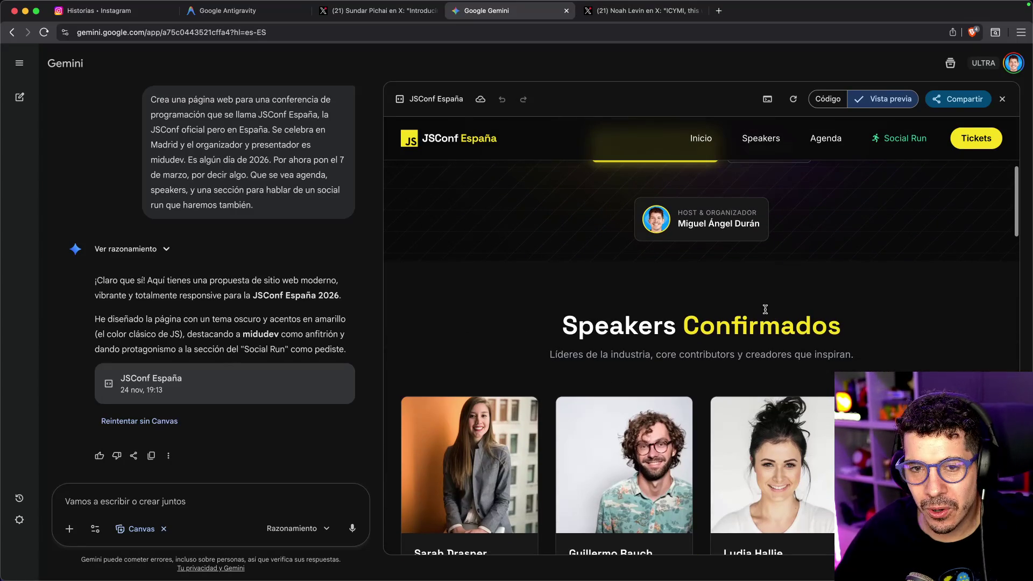
{"action": "scroll", "coordinate": [679, 294], "scroll_direction": "up", "scroll_amount": 5}
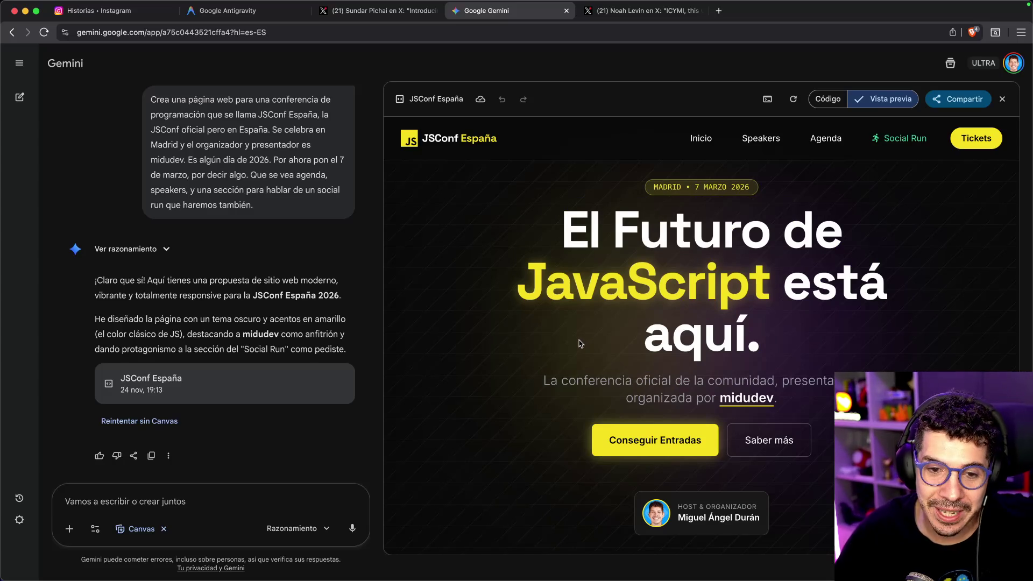
{"action": "scroll", "coordinate": [508, 333], "scroll_direction": "down", "scroll_amount": 2}
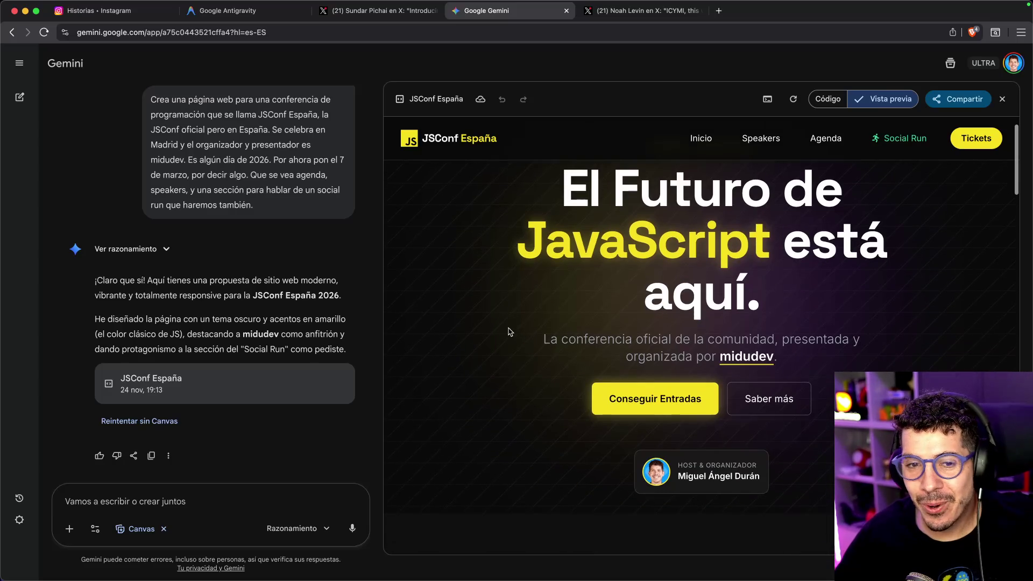
{"action": "scroll", "coordinate": [522, 341], "scroll_direction": "down", "scroll_amount": 3}
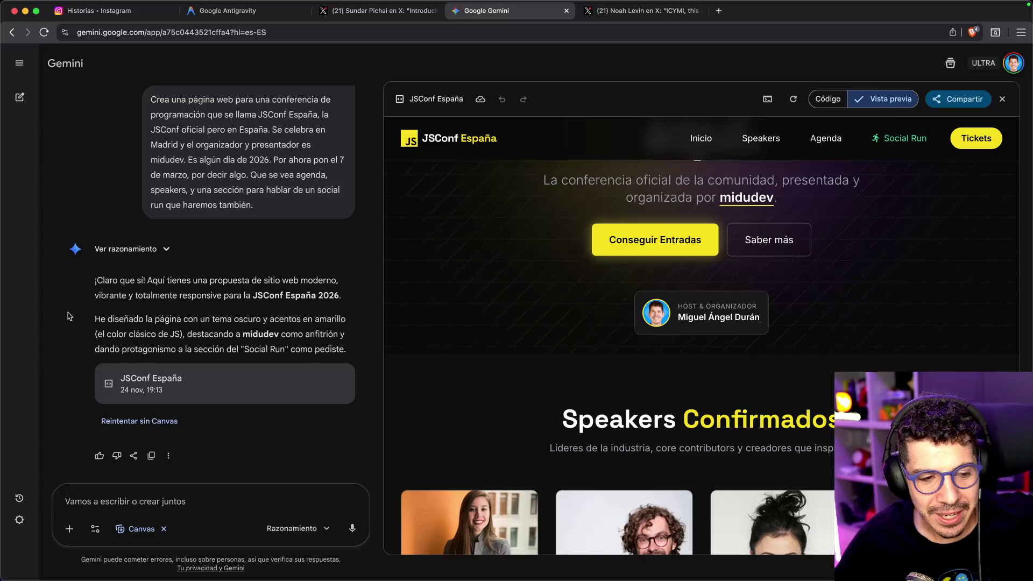
{"action": "scroll", "coordinate": [585, 226], "scroll_direction": "up", "scroll_amount": 4}
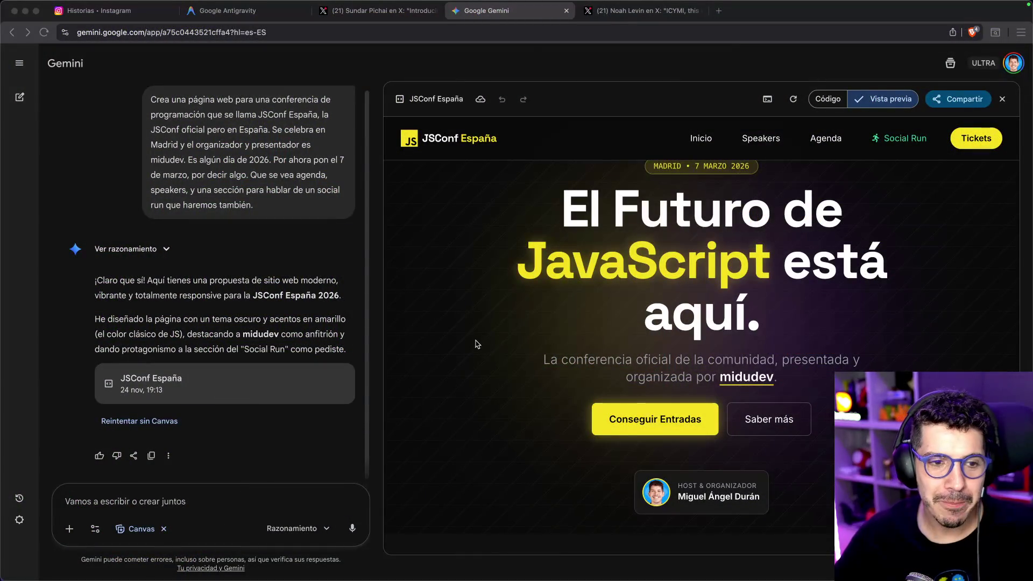
- Review the speakers, agenda, Social Run and location sections, then switch to the Google Antigravity homepage
{"action": "scroll", "coordinate": [490, 338], "scroll_direction": "down", "scroll_amount": 3}
{"action": "scroll", "coordinate": [611, 268], "scroll_direction": "down", "scroll_amount": 3}
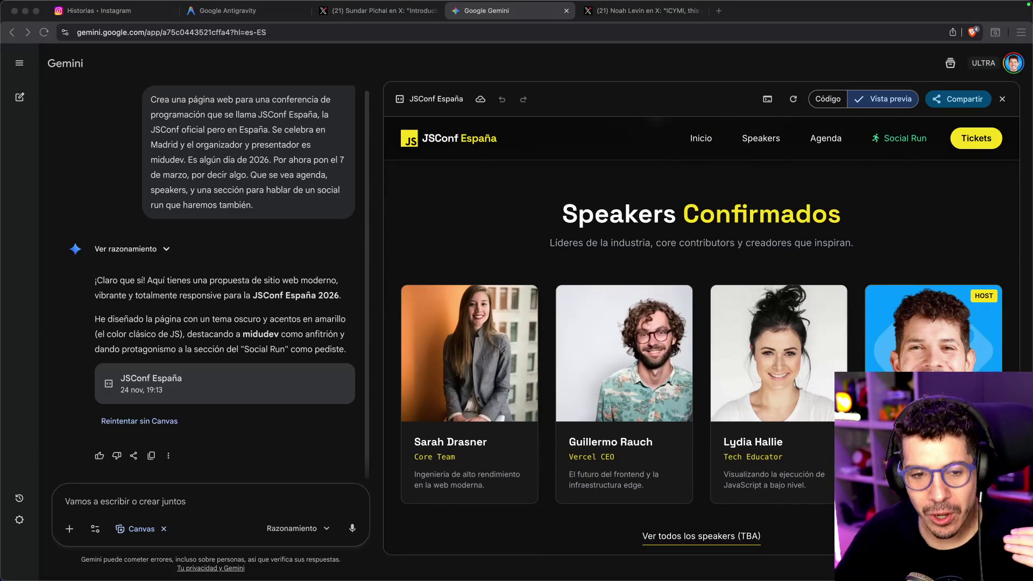
{"action": "scroll", "coordinate": [699, 323], "scroll_direction": "down", "scroll_amount": 3}
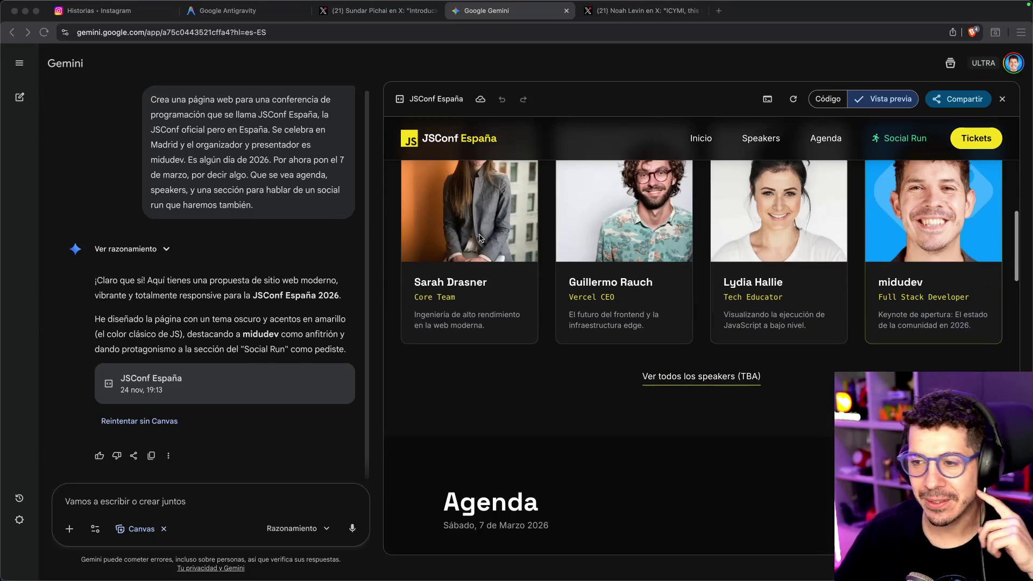
{"action": "scroll", "coordinate": [624, 352], "scroll_direction": "down", "scroll_amount": 4}
{"action": "scroll", "coordinate": [624, 352], "scroll_direction": "down", "scroll_amount": 1}
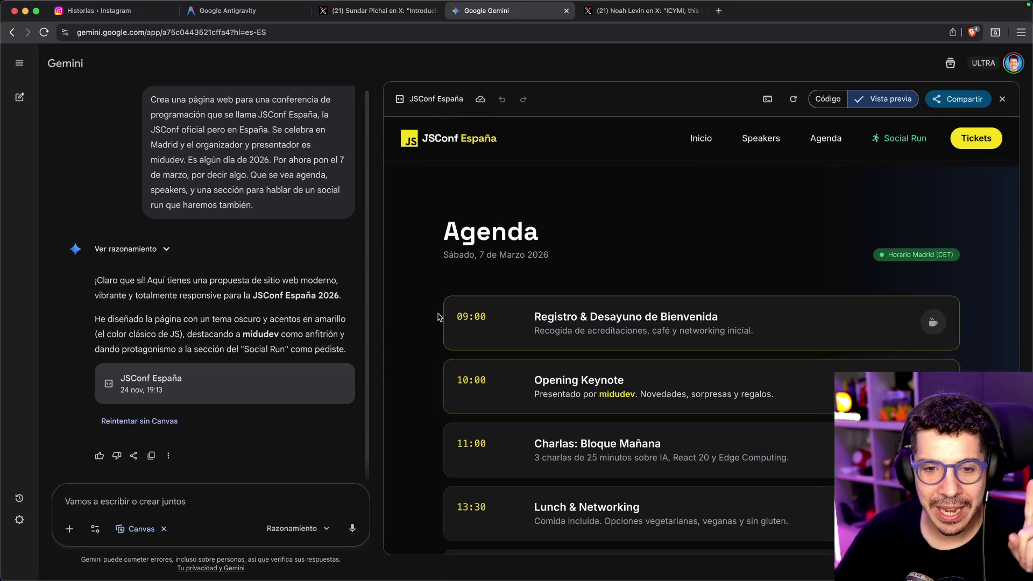
{"action": "scroll", "coordinate": [442, 301], "scroll_direction": "down", "scroll_amount": 8}
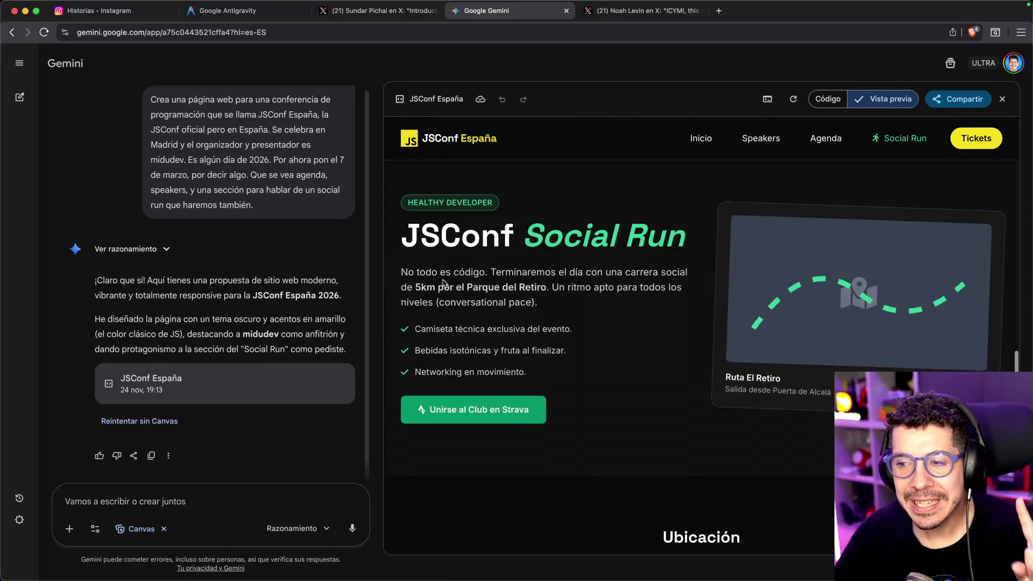
{"action": "scroll", "coordinate": [516, 297], "scroll_direction": "down", "scroll_amount": 3}
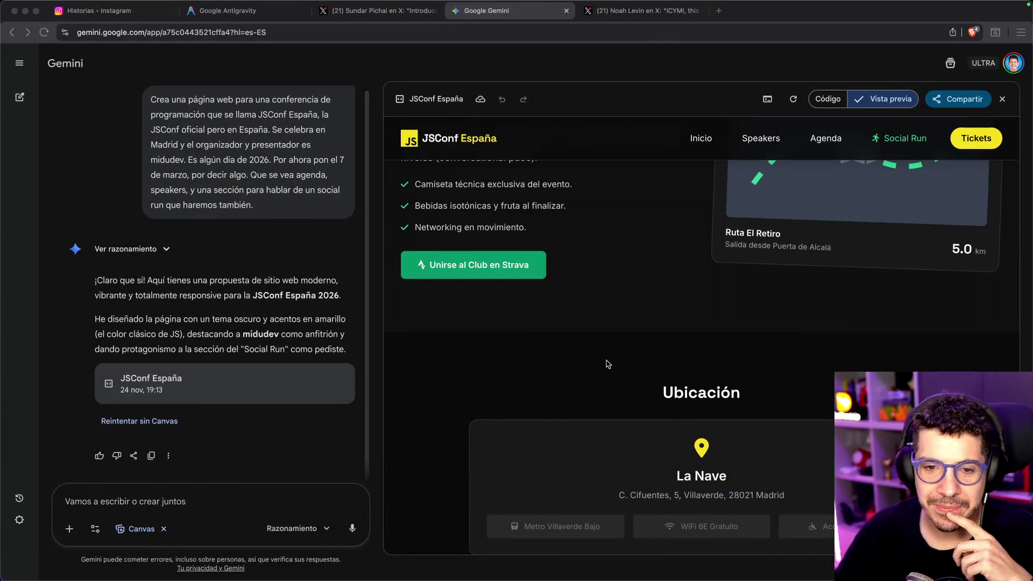
{"action": "scroll", "coordinate": [615, 354], "scroll_direction": "up", "scroll_amount": 15}
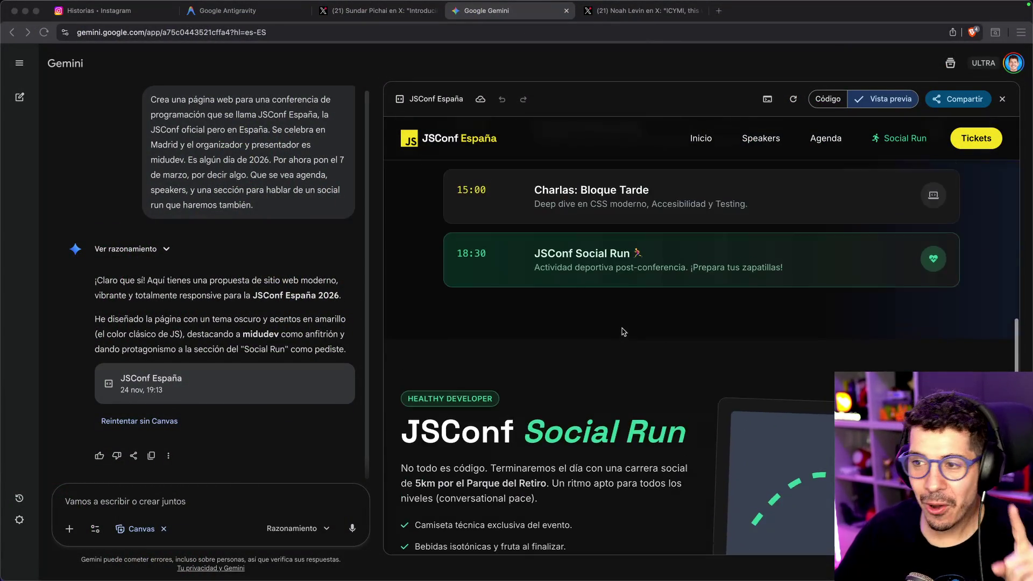
{"action": "scroll", "coordinate": [622, 335], "scroll_direction": "up", "scroll_amount": 4}
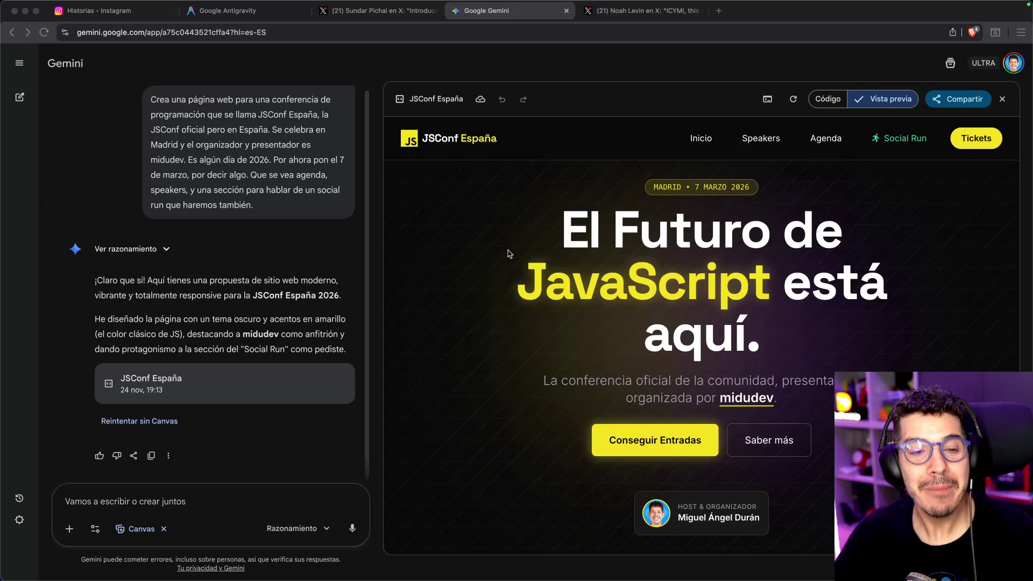
{"action": "left_click", "coordinate": [245, 11]}
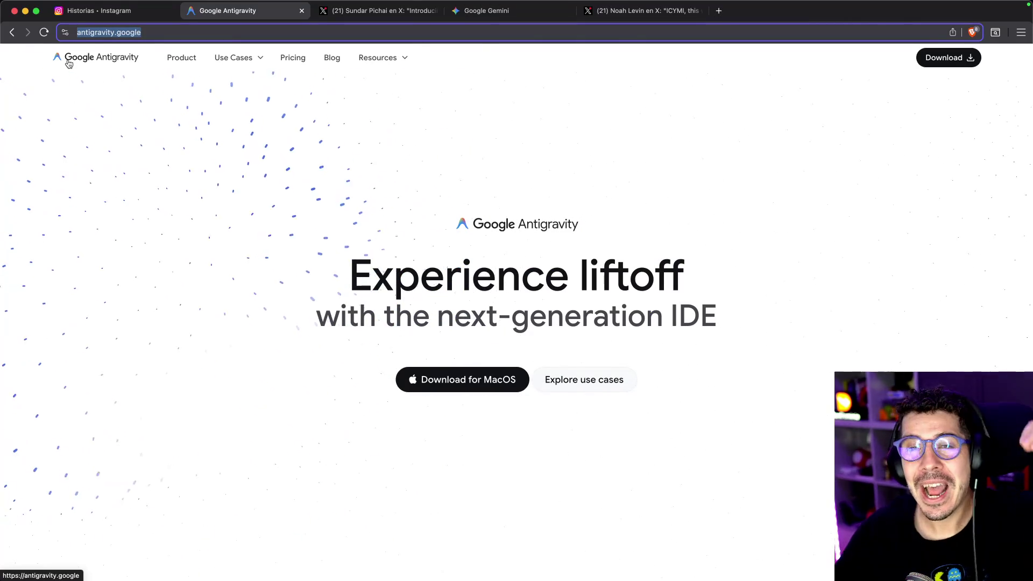
{"action": "left_click", "coordinate": [352, 150]}
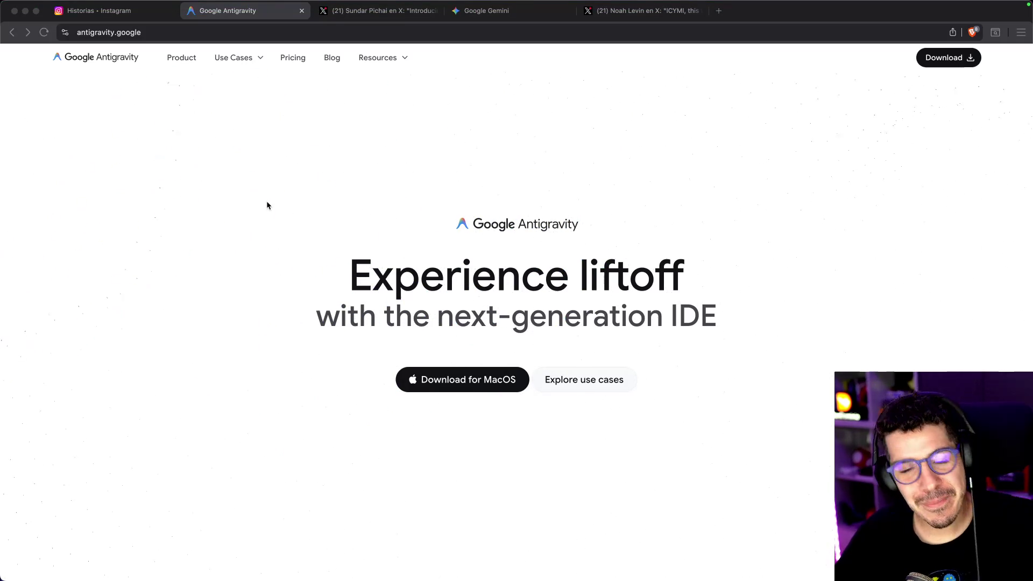
- Zoom the Antigravity site to 125% and look over the MacOS download page
{"action": "left_click", "coordinate": [299, 195]}
{"action": "key", "text": "super+equal"}
{"action": "key", "text": "super+equal"}
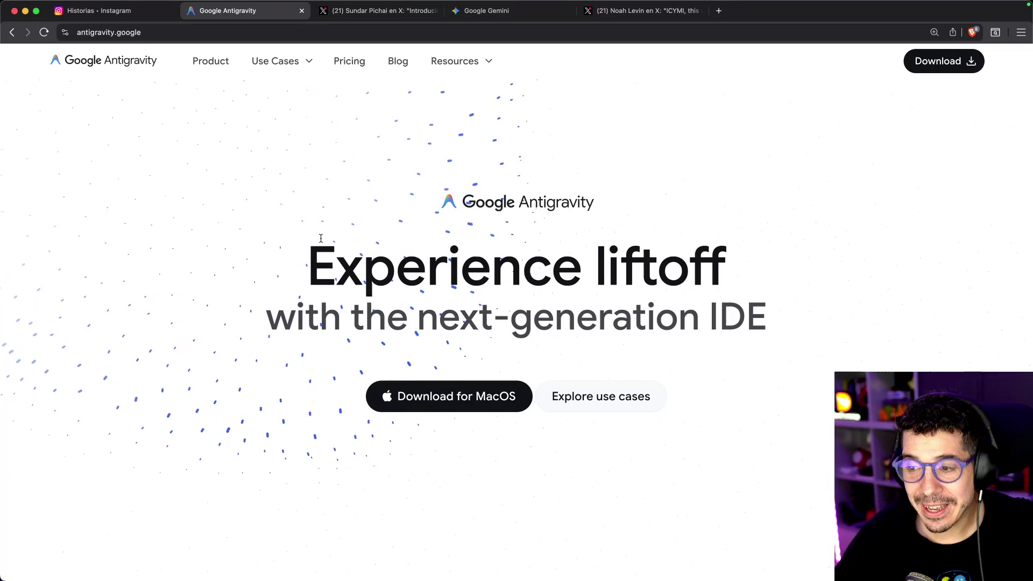
{"action": "left_click", "coordinate": [439, 396]}
{"action": "scroll", "coordinate": [337, 329], "scroll_direction": "down", "scroll_amount": 3}
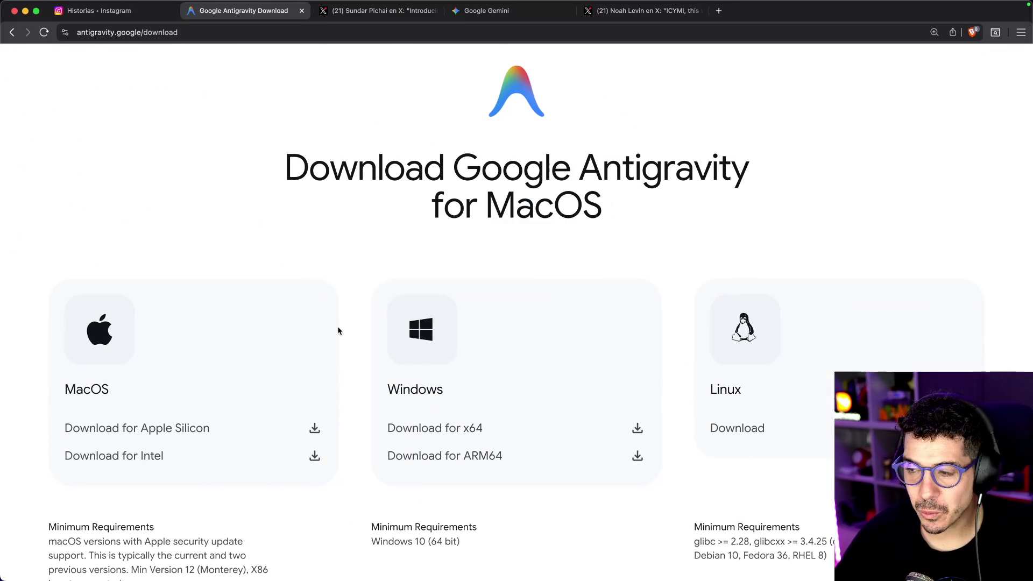
{"action": "scroll", "coordinate": [339, 324], "scroll_direction": "down", "scroll_amount": 5}
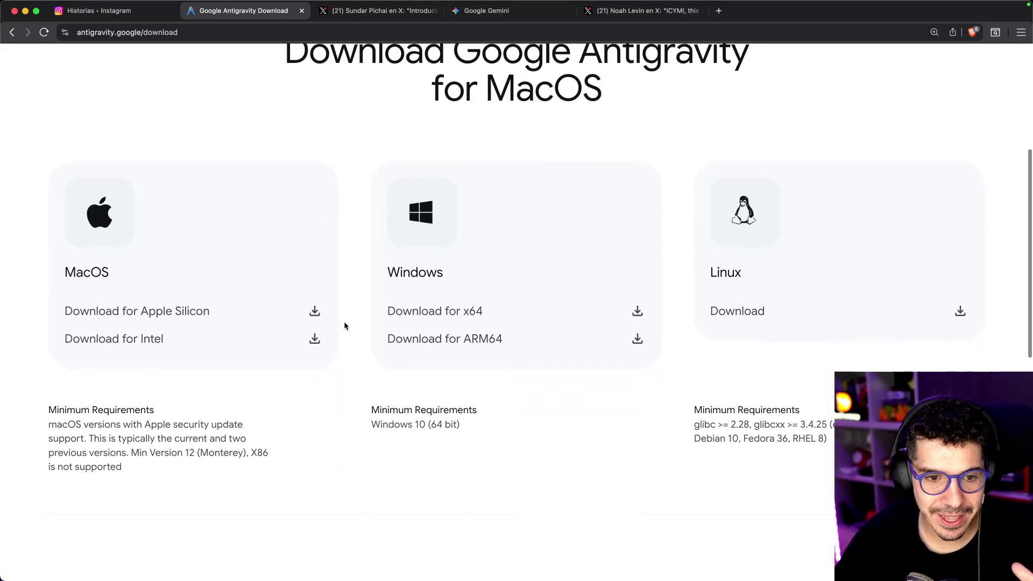
{"action": "scroll", "coordinate": [359, 295], "scroll_direction": "down", "scroll_amount": 2}
{"action": "scroll", "coordinate": [355, 286], "scroll_direction": "up", "scroll_amount": 10}
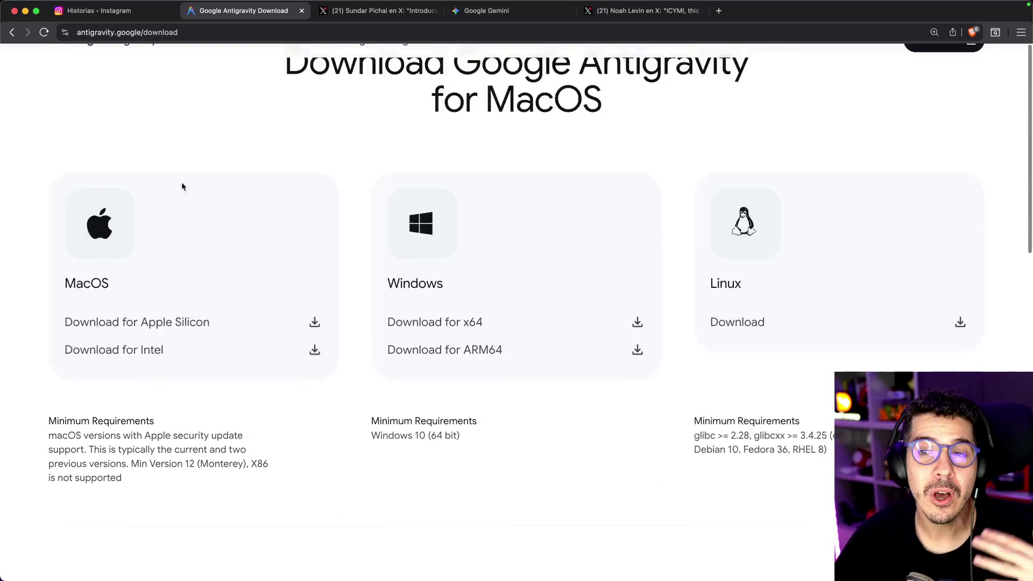
- Open the Product page about Antigravity's agents and scroll through it
{"action": "left_click", "coordinate": [198, 64]}
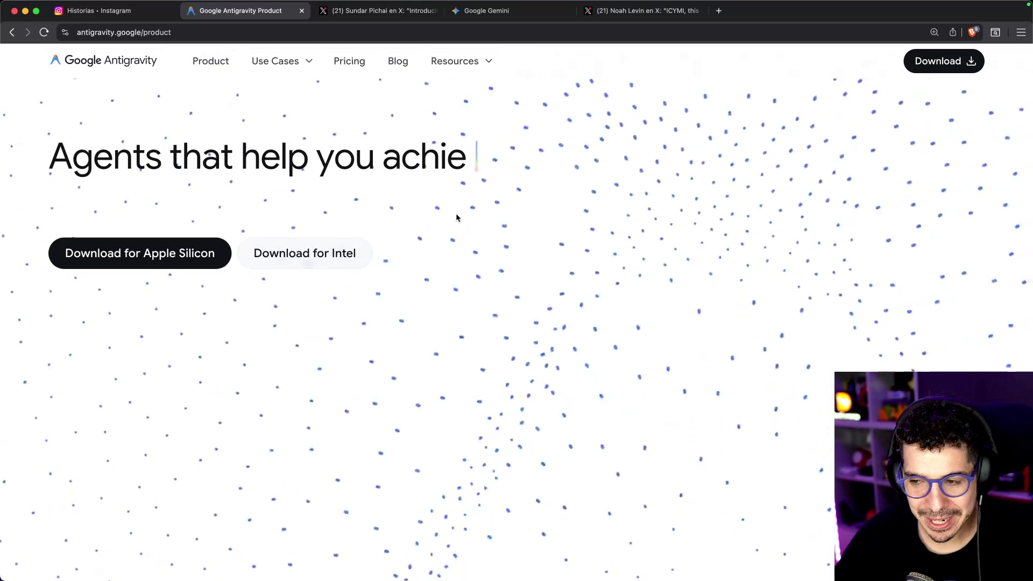
{"action": "scroll", "coordinate": [468, 231], "scroll_direction": "down", "scroll_amount": 5}
{"action": "scroll", "coordinate": [469, 233], "scroll_direction": "down", "scroll_amount": 15}
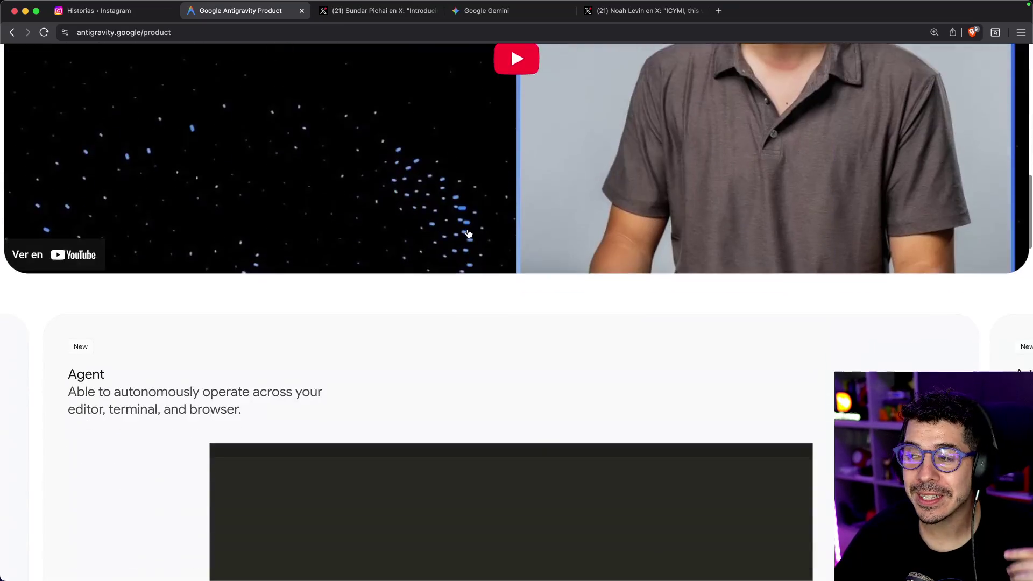
{"action": "scroll", "coordinate": [475, 224], "scroll_direction": "down", "scroll_amount": 15}
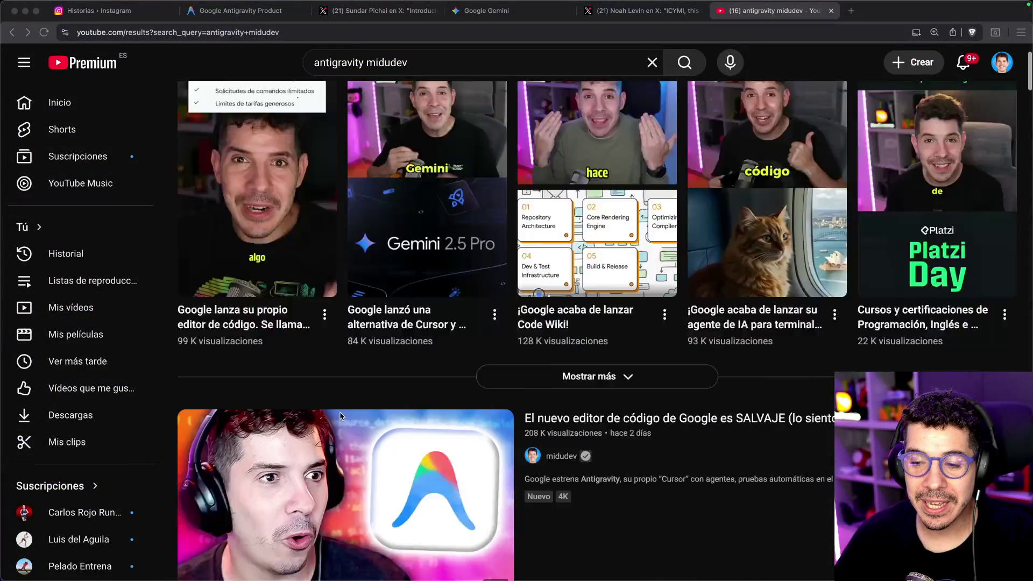
- Open the top result, 'El nuevo editor de código de Google es SALVAJE', paused and muted
{"action": "scroll", "coordinate": [340, 416], "scroll_direction": "down", "scroll_amount": 3}
{"action": "left_click", "coordinate": [316, 297]}
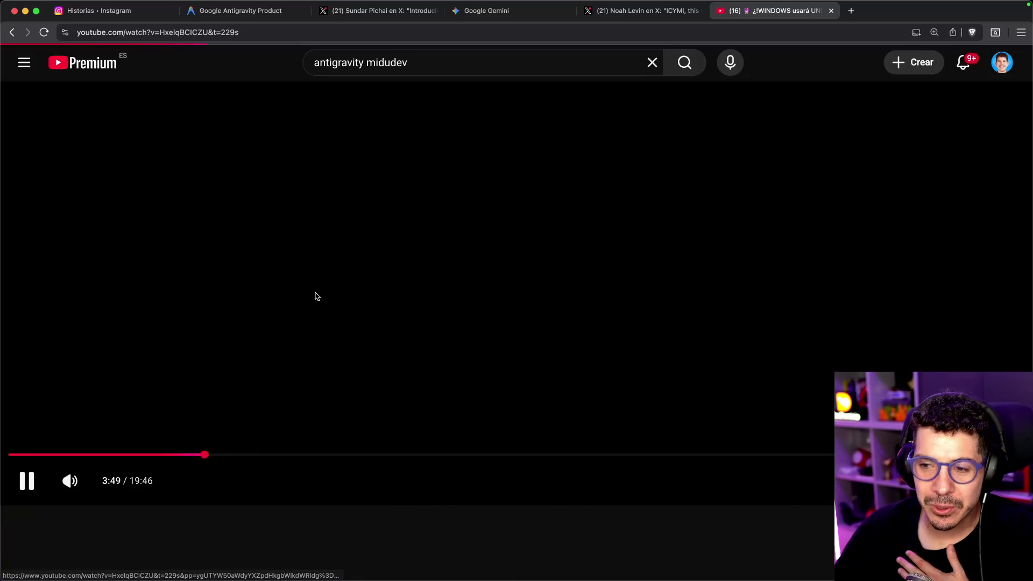
{"action": "left_click", "coordinate": [175, 394]}
{"action": "left_click", "coordinate": [70, 480]}
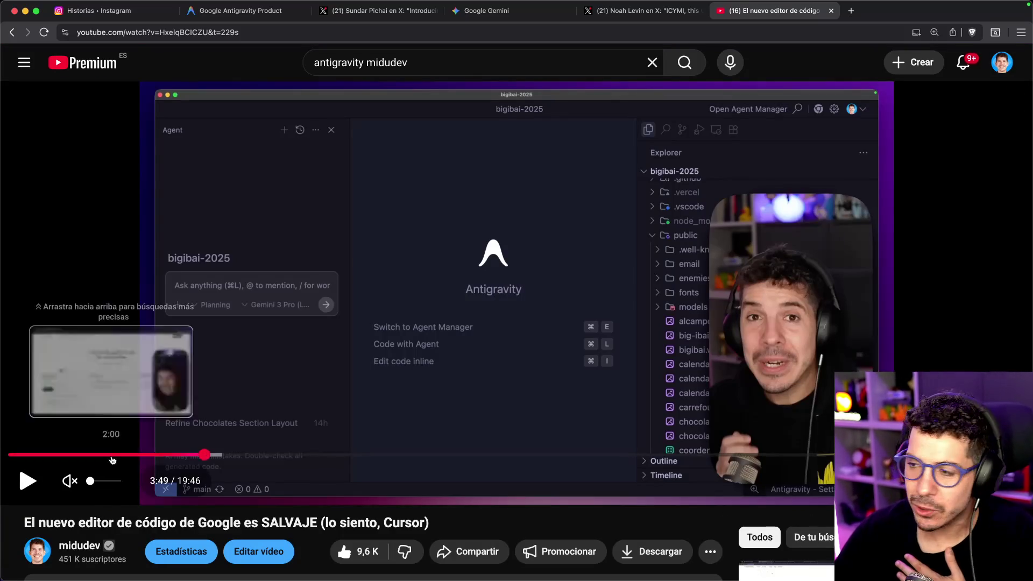
- Skip through the Antigravity demo, jumping to 0:24, 2:27, 7:24, 8:44 and 9:53
{"action": "left_click", "coordinate": [29, 455]}
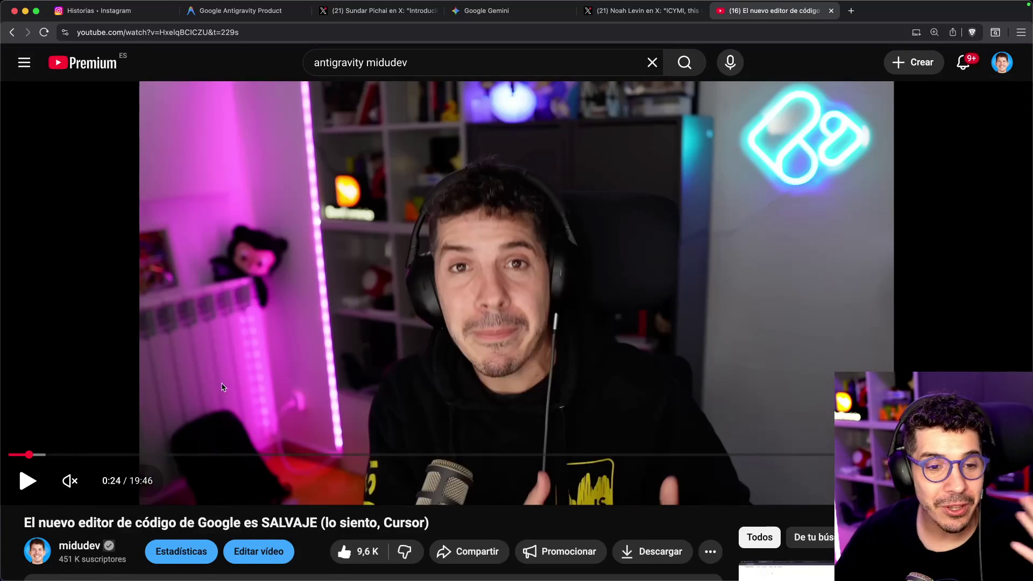
{"action": "scroll", "coordinate": [231, 375], "scroll_direction": "down", "scroll_amount": 3}
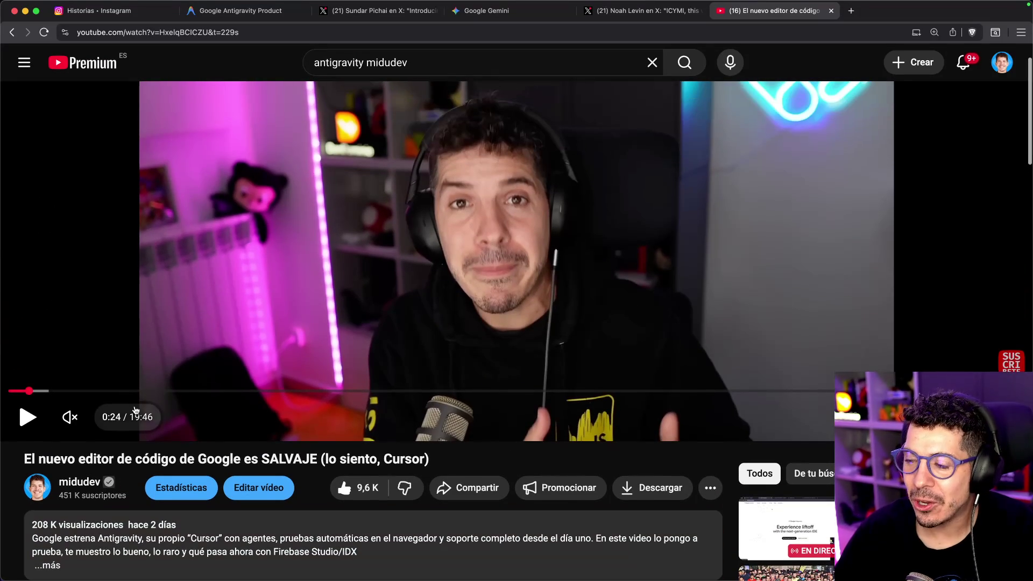
{"action": "left_click", "coordinate": [135, 390]}
{"action": "left_click_drag", "start_coordinate": [235, 397], "coordinate": [390, 392]}
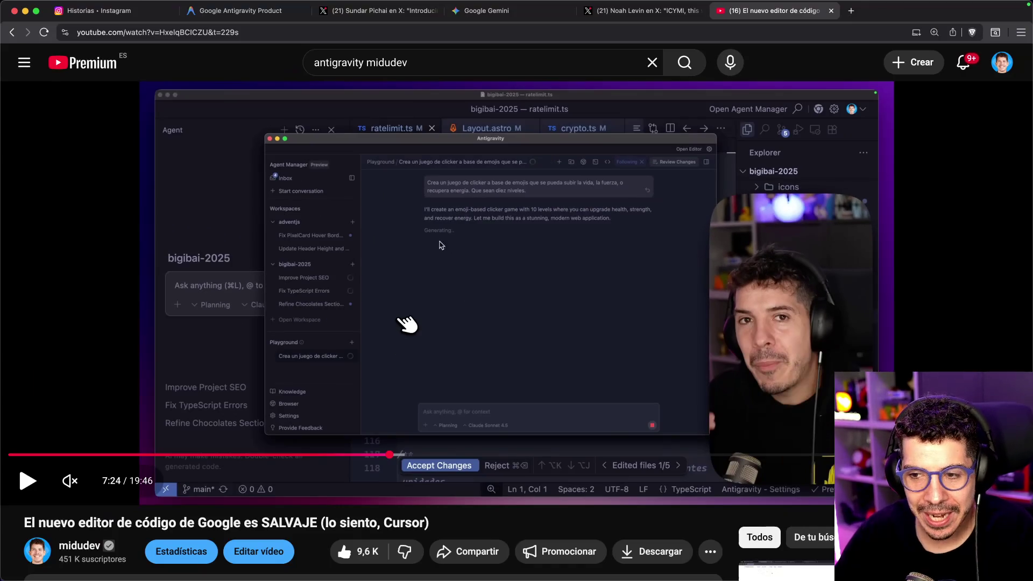
{"action": "left_click", "coordinate": [460, 455]}
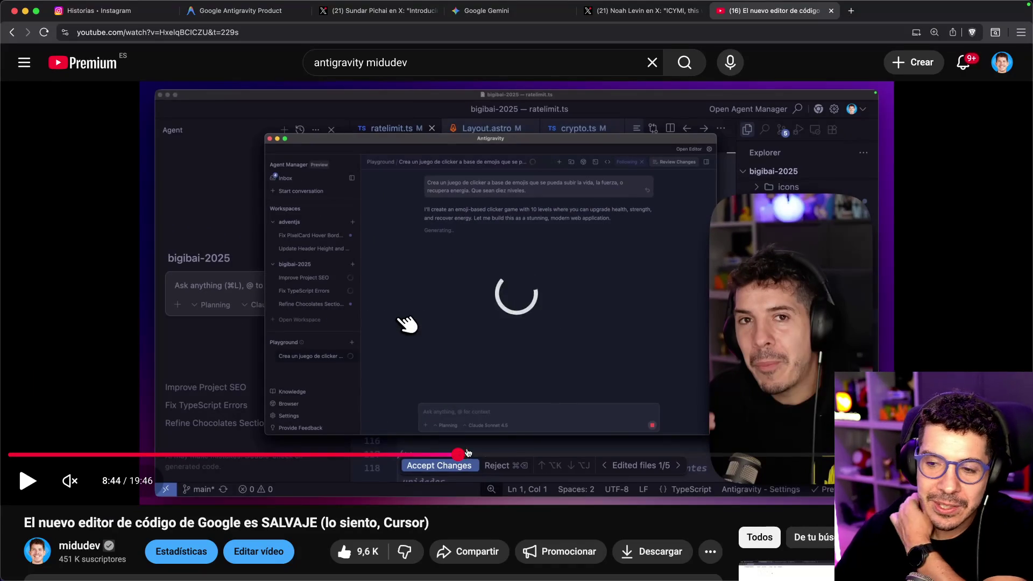
{"action": "left_click", "coordinate": [518, 454]}
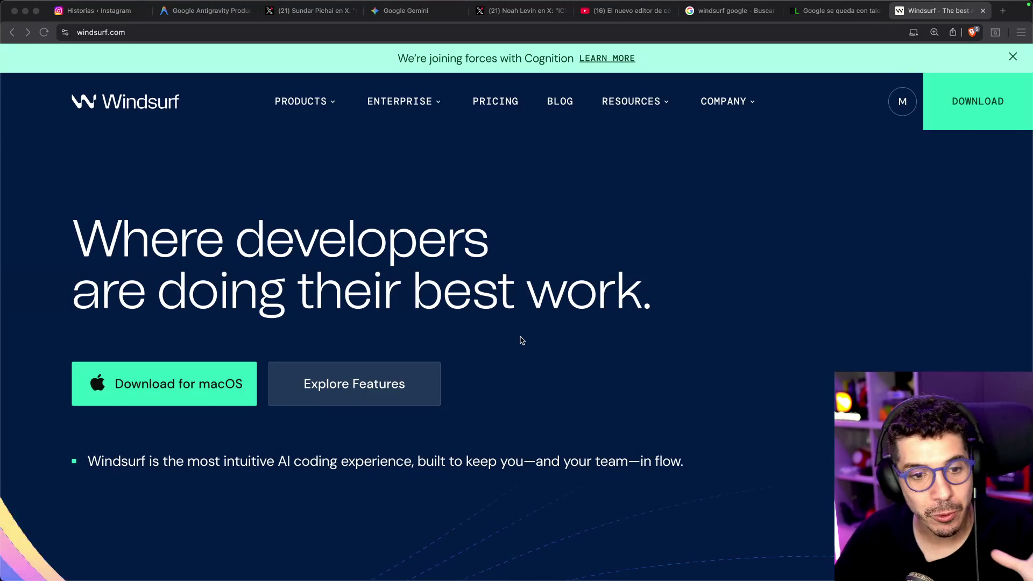
- Scroll to the Cascade agent section and its editor demo, then close the Windsurf tab
{"action": "scroll", "coordinate": [530, 336], "scroll_direction": "down", "scroll_amount": 15}
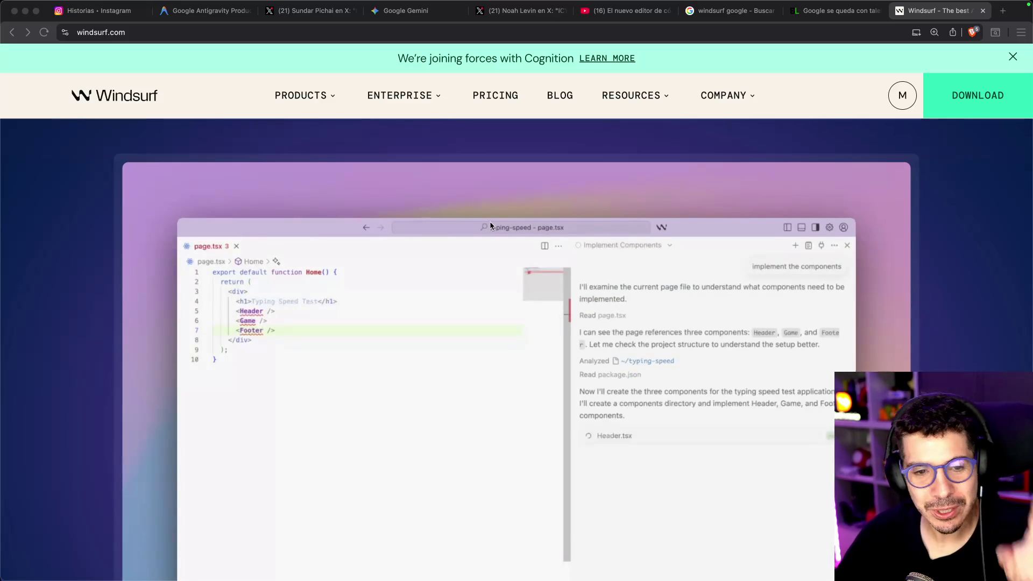
{"action": "scroll", "coordinate": [460, 216], "scroll_direction": "up", "scroll_amount": 1}
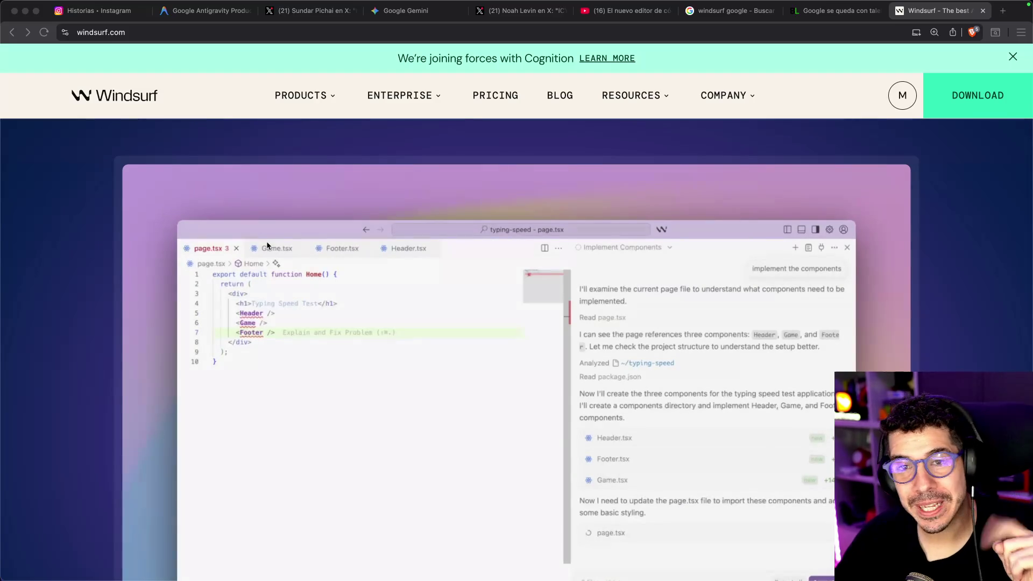
{"action": "scroll", "coordinate": [254, 237], "scroll_direction": "up", "scroll_amount": 5}
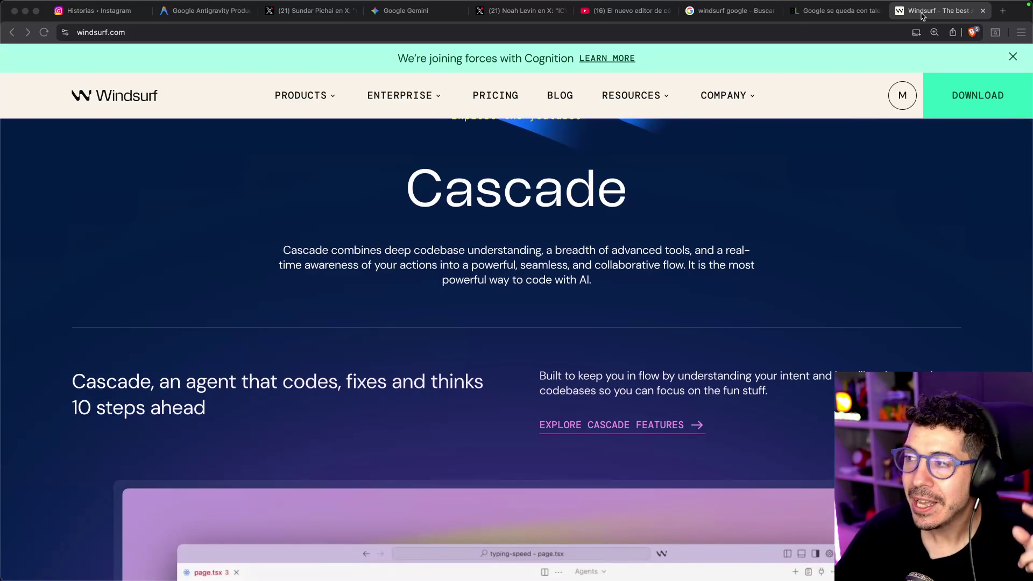
{"action": "key", "text": "super+w"}
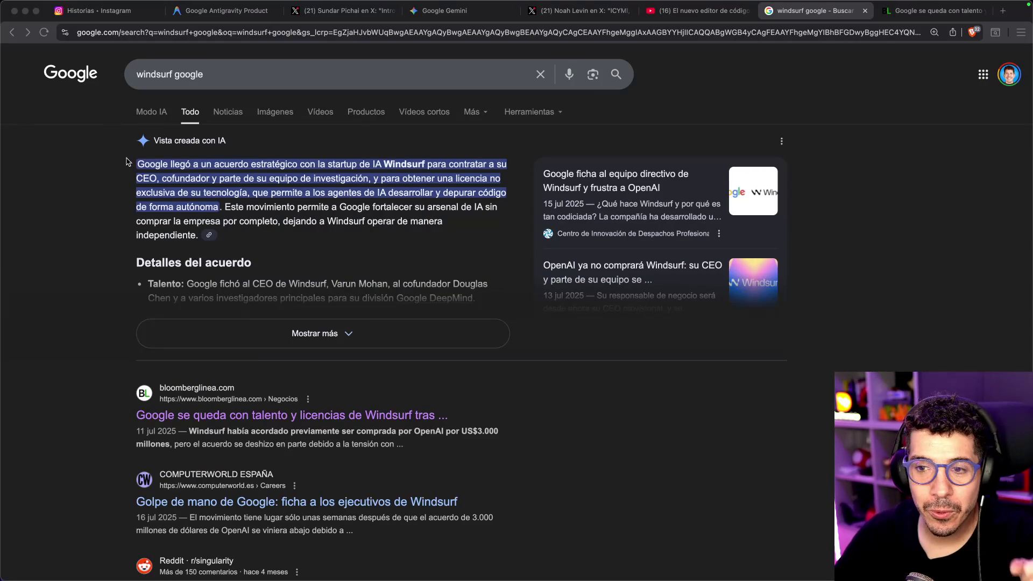
- Highlight the first two lines of the AI overview on Google's Windsurf deal
{"action": "left_click_drag", "start_coordinate": [288, 164], "coordinate": [373, 167]}
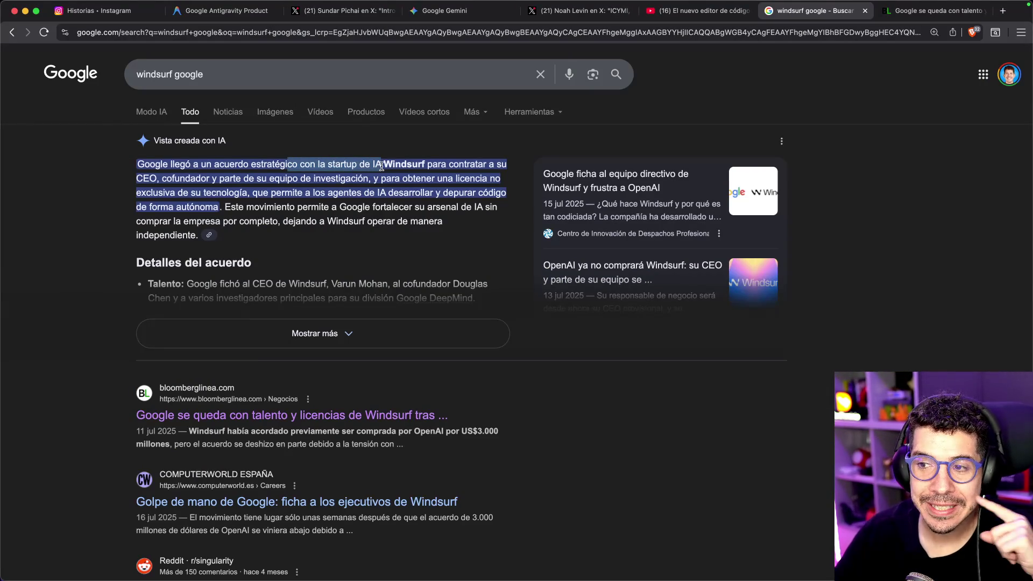
{"action": "left_click", "coordinate": [429, 165]}
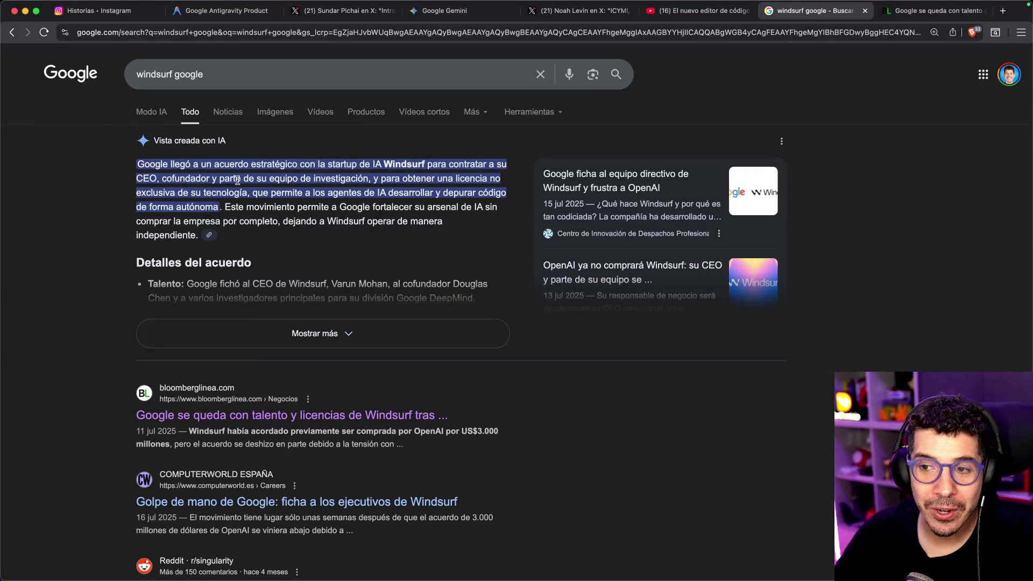
{"action": "left_click_drag", "start_coordinate": [237, 180], "coordinate": [331, 180]}
{"action": "left_click", "coordinate": [369, 177]}
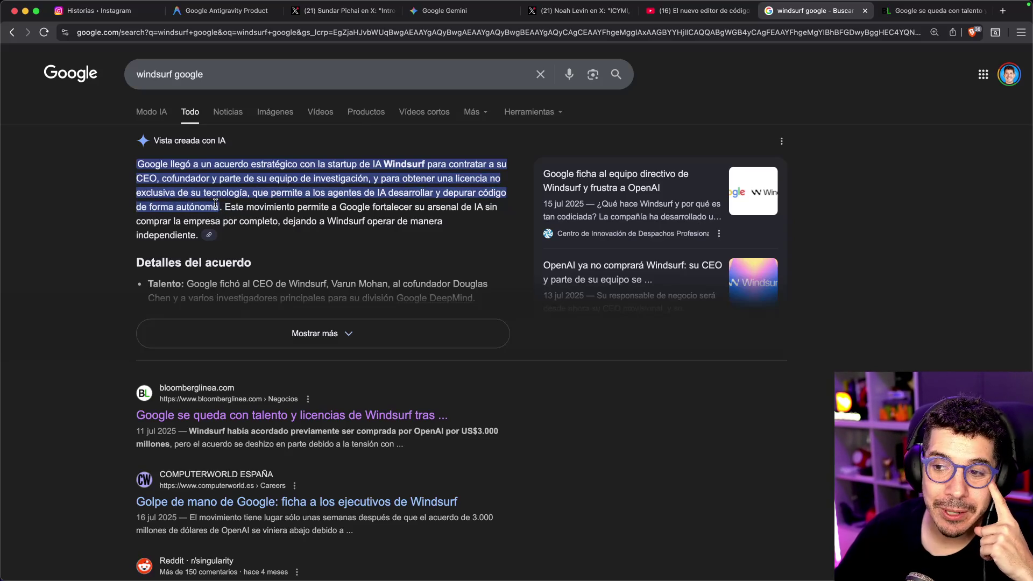
- Scroll through news results like 'Cognition compra Windsurf', then return to the Antigravity product page
{"action": "scroll", "coordinate": [231, 201], "scroll_direction": "down", "scroll_amount": 3}
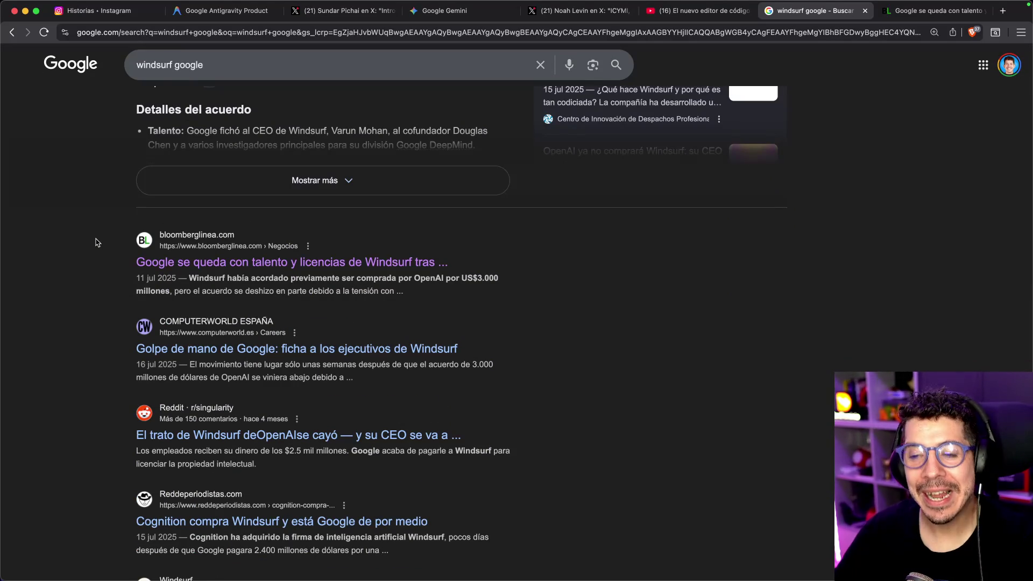
{"action": "scroll", "coordinate": [102, 241], "scroll_direction": "down", "scroll_amount": 1}
{"action": "scroll", "coordinate": [98, 243], "scroll_direction": "down", "scroll_amount": 2}
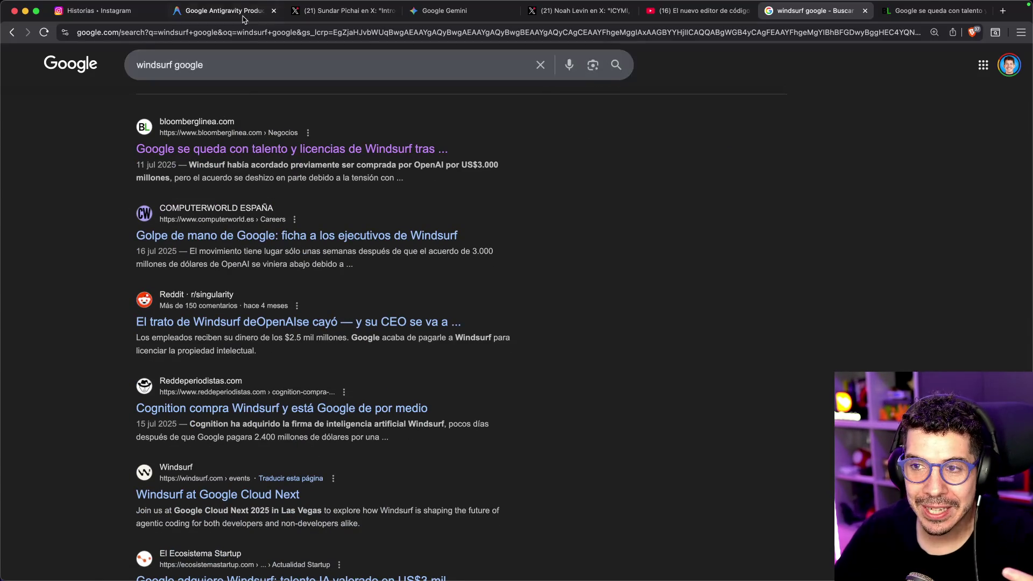
{"action": "left_click", "coordinate": [223, 11]}
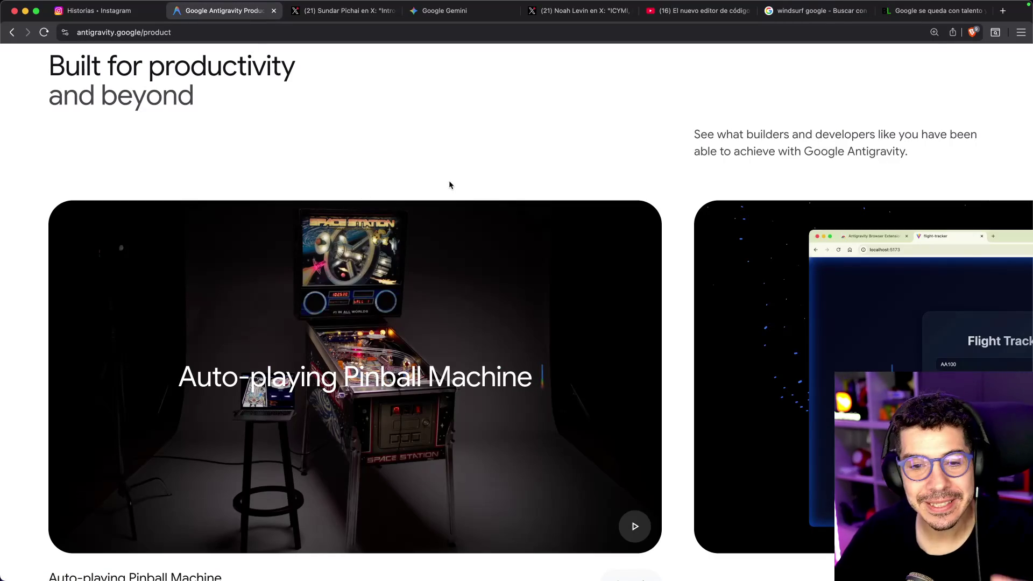
- Scroll up to the 'Agents that help you achieve liftoff' hero and launch Antigravity via Spotlight 'anti'
{"action": "scroll", "coordinate": [451, 168], "scroll_direction": "up", "scroll_amount": 15}
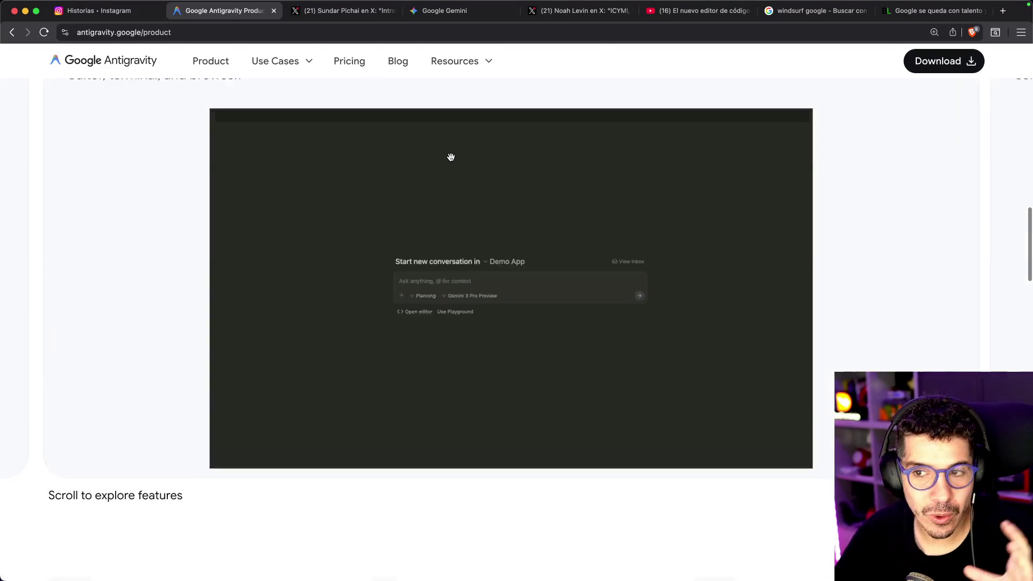
{"action": "scroll", "coordinate": [409, 177], "scroll_direction": "up", "scroll_amount": 10}
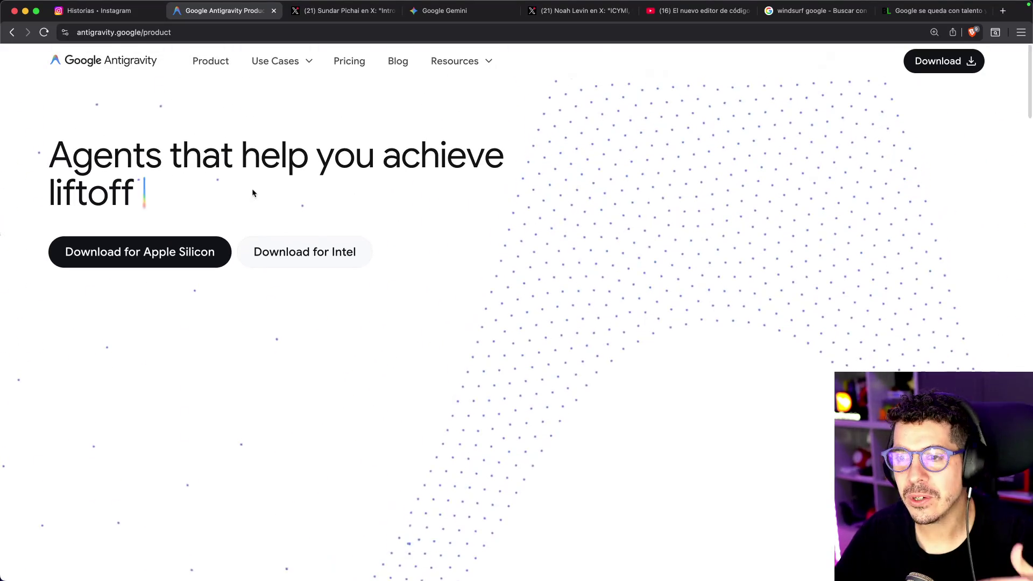
{"action": "key", "text": "super+space"}
{"action": "type", "text": "anti"}
{"action": "key", "text": "Return"}
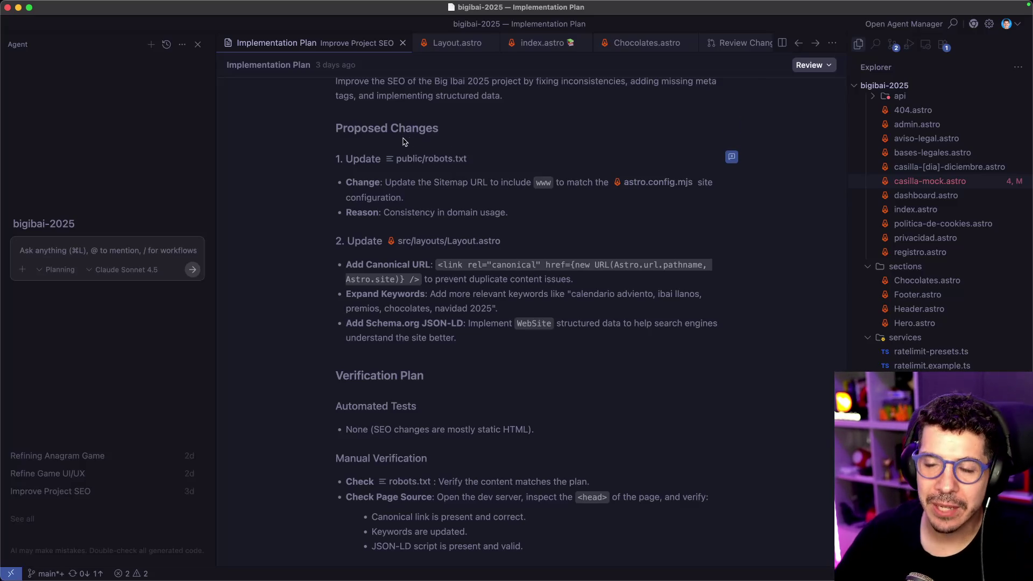
- Open the Agent Manager for bigibai-2025, close it, and return to the Brave browser
{"action": "scroll", "coordinate": [443, 48], "scroll_direction": "right", "scroll_amount": 3}
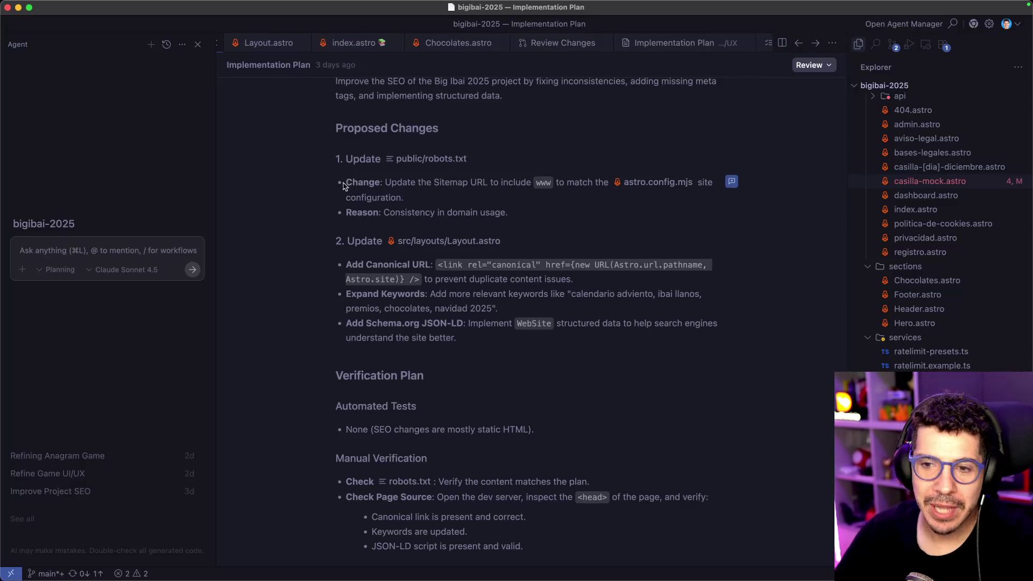
{"action": "left_click", "coordinate": [896, 25]}
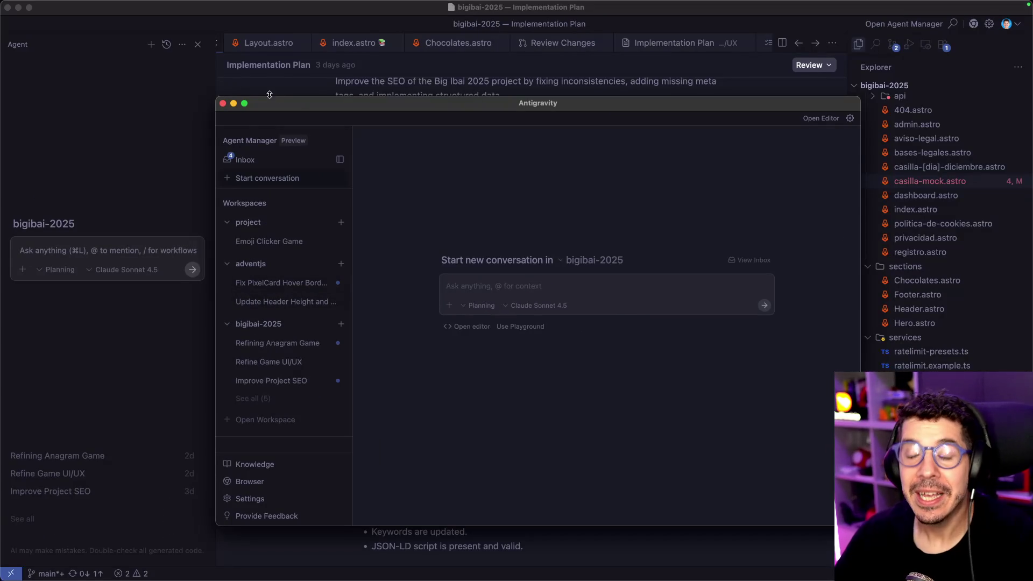
{"action": "left_click", "coordinate": [223, 102]}
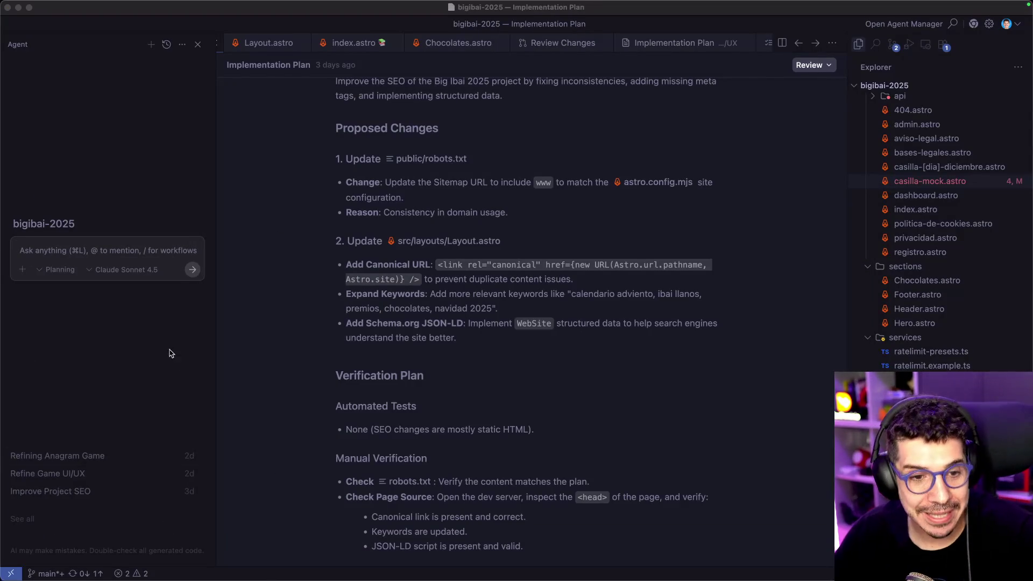
{"action": "mouse_move", "coordinate": [244, 579]}
{"action": "left_click", "coordinate": [306, 562]}
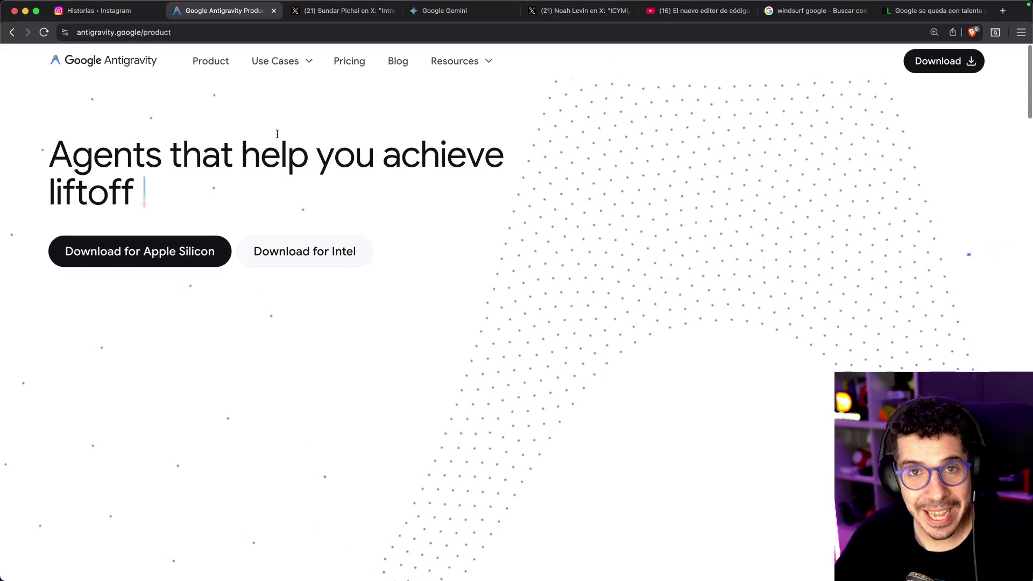
- Show the $0/month Individual plan and coming-soon Team and Enterprise plans on the Pricing page
{"action": "scroll", "coordinate": [275, 140], "scroll_direction": "down", "scroll_amount": 1}
{"action": "scroll", "coordinate": [264, 154], "scroll_direction": "up", "scroll_amount": 1}
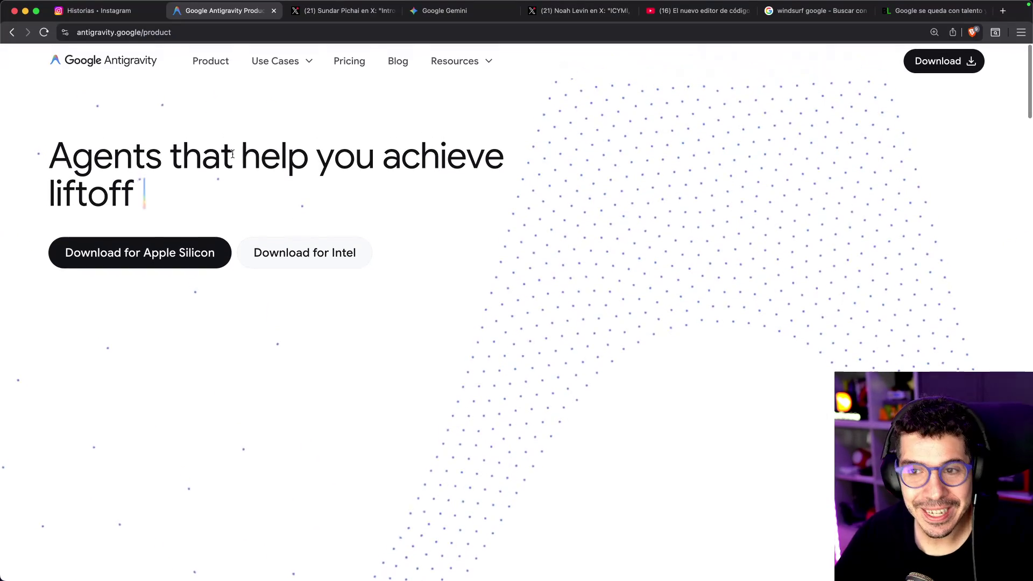
{"action": "left_click", "coordinate": [360, 62]}
{"action": "scroll", "coordinate": [219, 222], "scroll_direction": "down", "scroll_amount": 2}
{"action": "scroll", "coordinate": [220, 222], "scroll_direction": "down", "scroll_amount": 5}
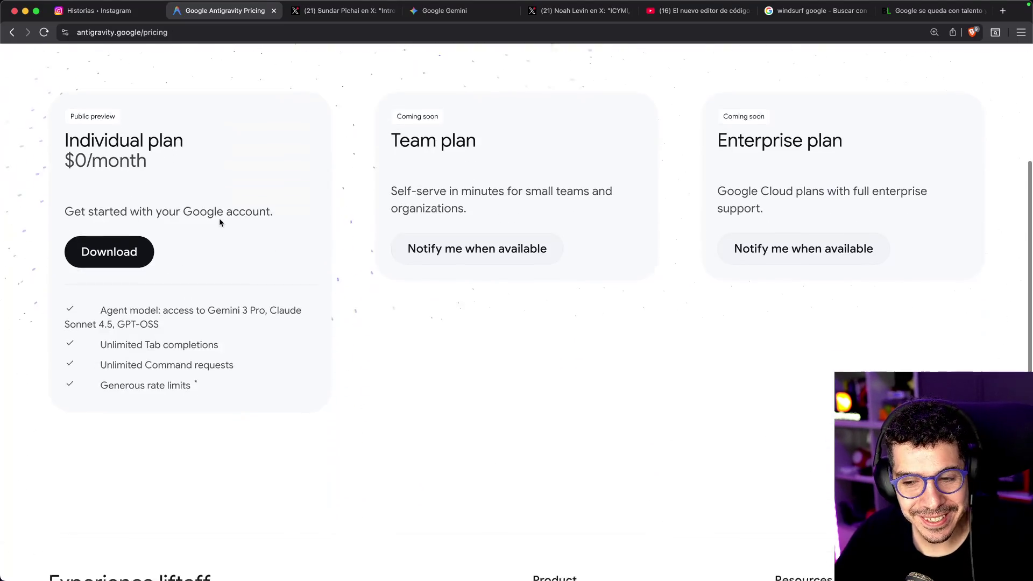
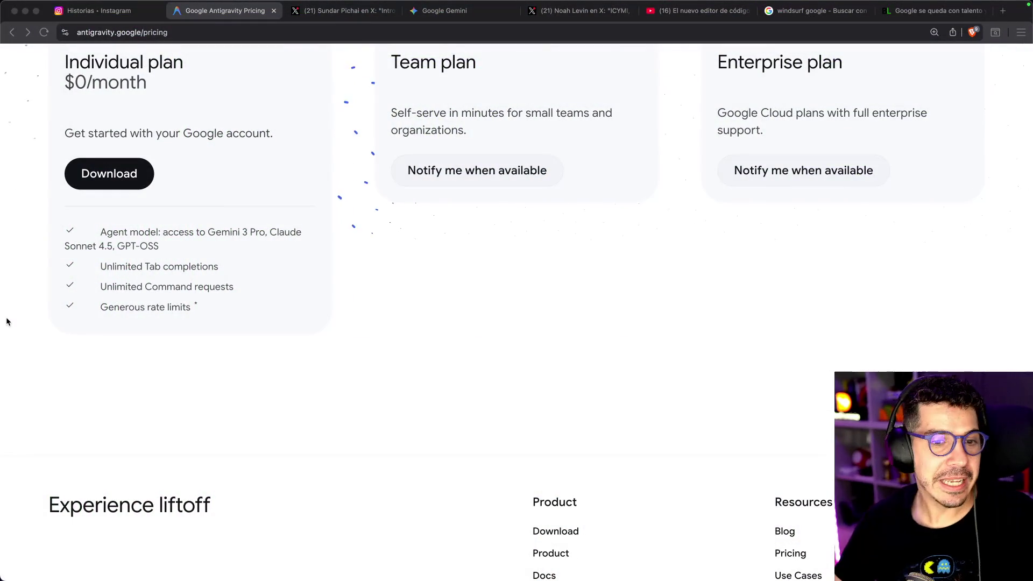
- Highlight Gemini 3 Pro and GPT-OSS among the included models
{"action": "scroll", "coordinate": [204, 342], "scroll_direction": "up", "scroll_amount": 2}
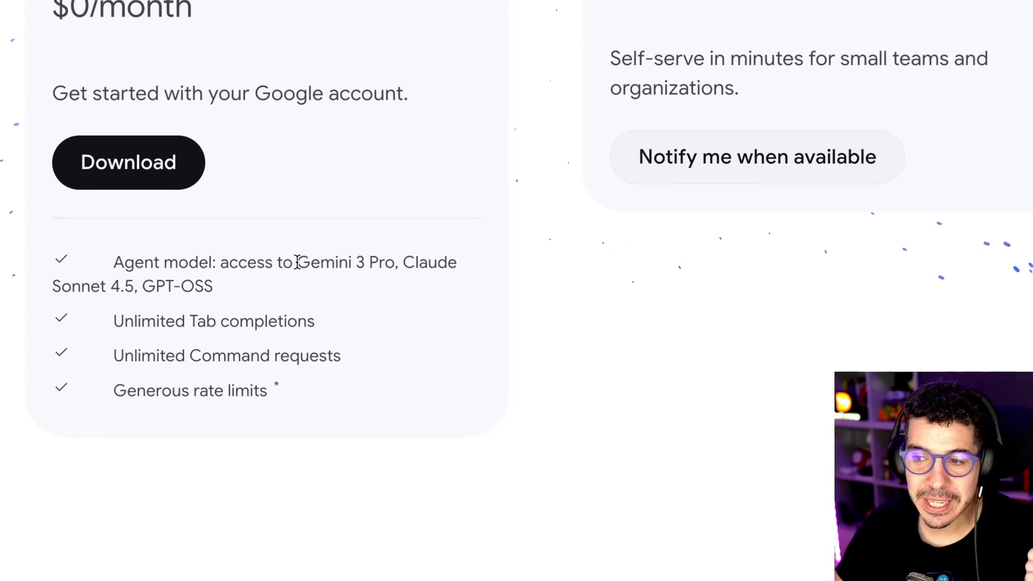
{"action": "left_click_drag", "start_coordinate": [297, 263], "coordinate": [389, 266]}
{"action": "left_click", "coordinate": [405, 262]}
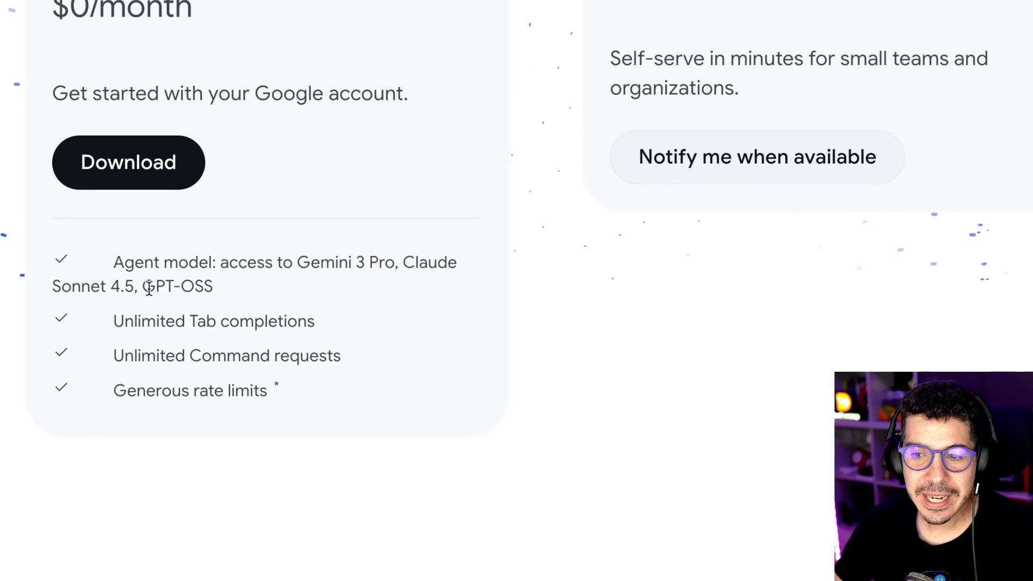
{"action": "left_click", "coordinate": [195, 286]}
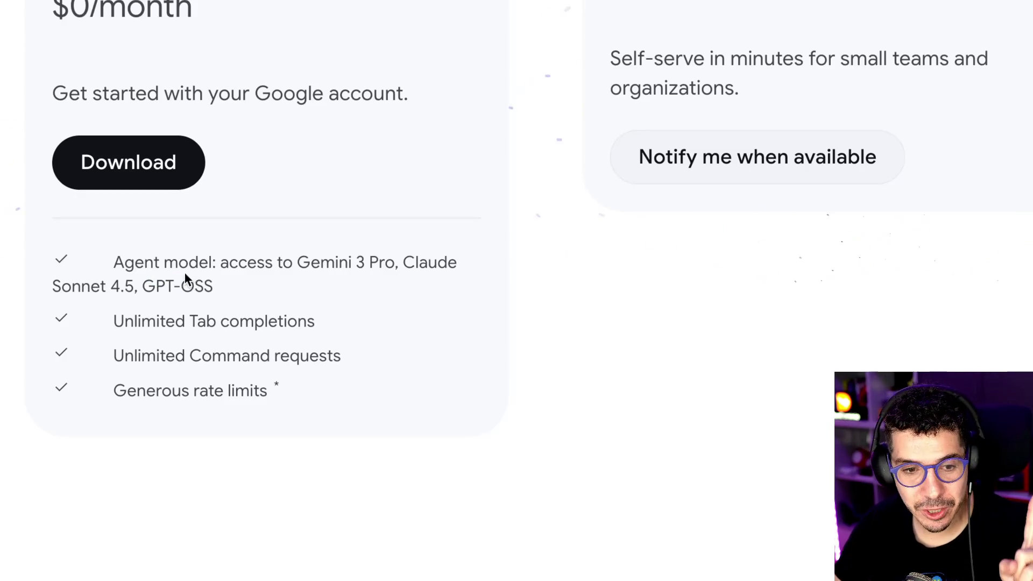
{"action": "left_click_drag", "start_coordinate": [144, 286], "coordinate": [215, 286]}
{"action": "left_click", "coordinate": [218, 286]}
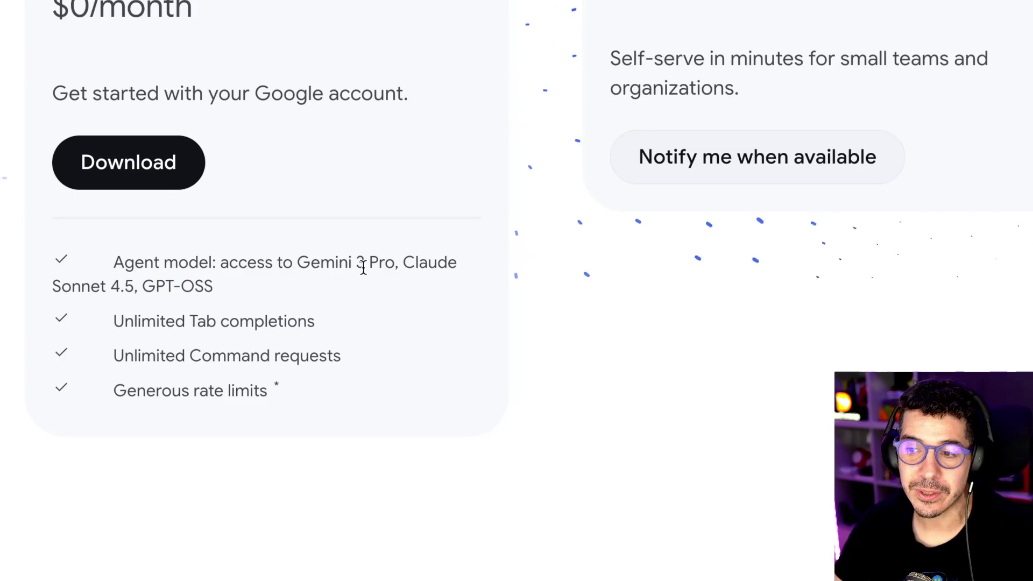
- On the Antigravity page, highlight the Unlimited Tab completions, Unlimited Command requests and Generous rate limits features
{"action": "mouse_move", "coordinate": [398, 562]}
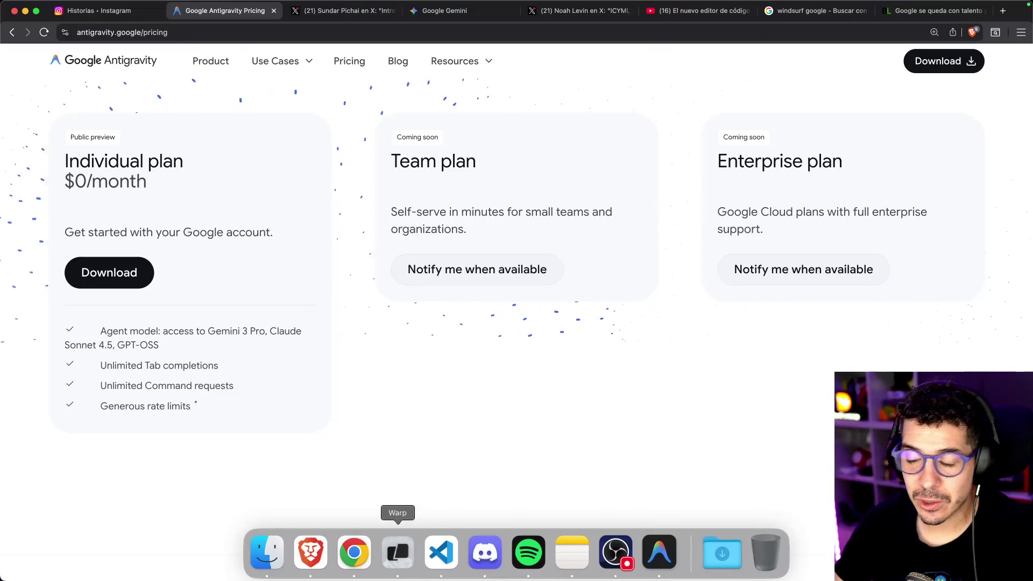
{"action": "left_click", "coordinate": [658, 552]}
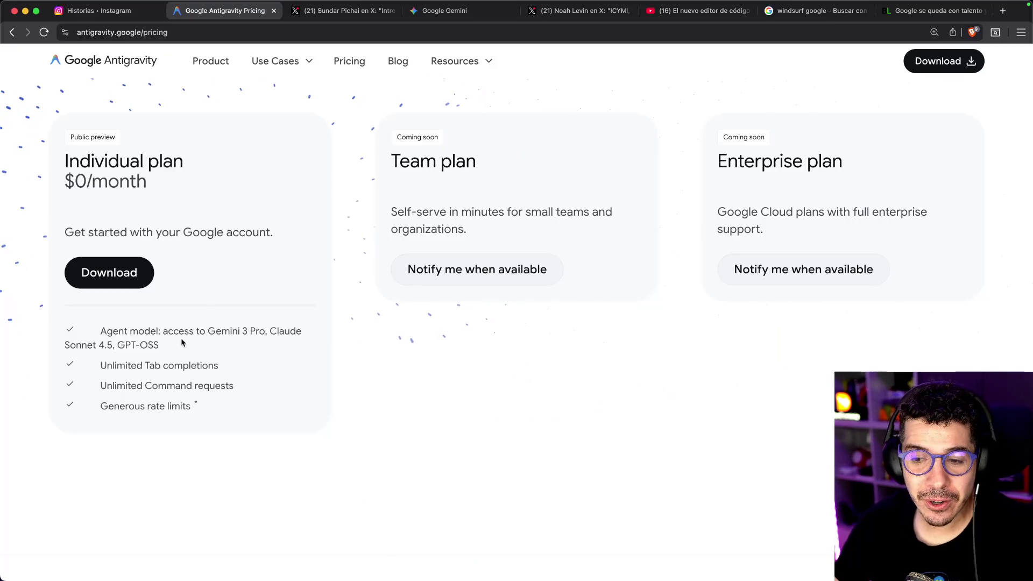
{"action": "left_click_drag", "start_coordinate": [259, 345], "coordinate": [151, 347]}
{"action": "left_click", "coordinate": [73, 348]}
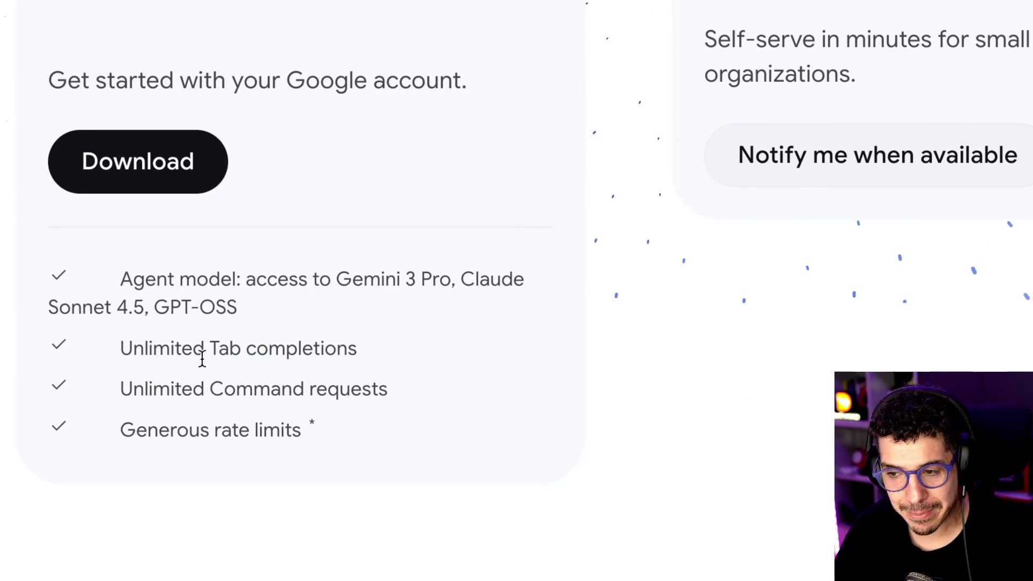
{"action": "left_click_drag", "start_coordinate": [388, 391], "coordinate": [272, 388]}
{"action": "left_click_drag", "start_coordinate": [161, 392], "coordinate": [224, 389]}
{"action": "left_click", "coordinate": [250, 425]}
{"action": "left_click_drag", "start_coordinate": [236, 430], "coordinate": [318, 429]}
{"action": "left_click", "coordinate": [319, 429]}
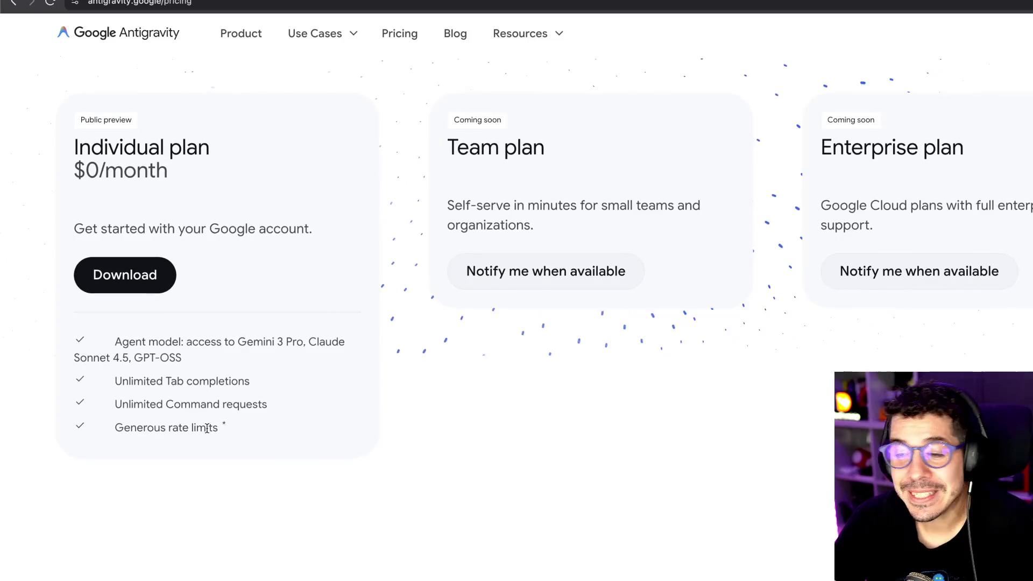
{"action": "scroll", "coordinate": [207, 427], "scroll_direction": "down", "scroll_amount": 3}
{"action": "scroll", "coordinate": [229, 273], "scroll_direction": "down", "scroll_amount": 5}
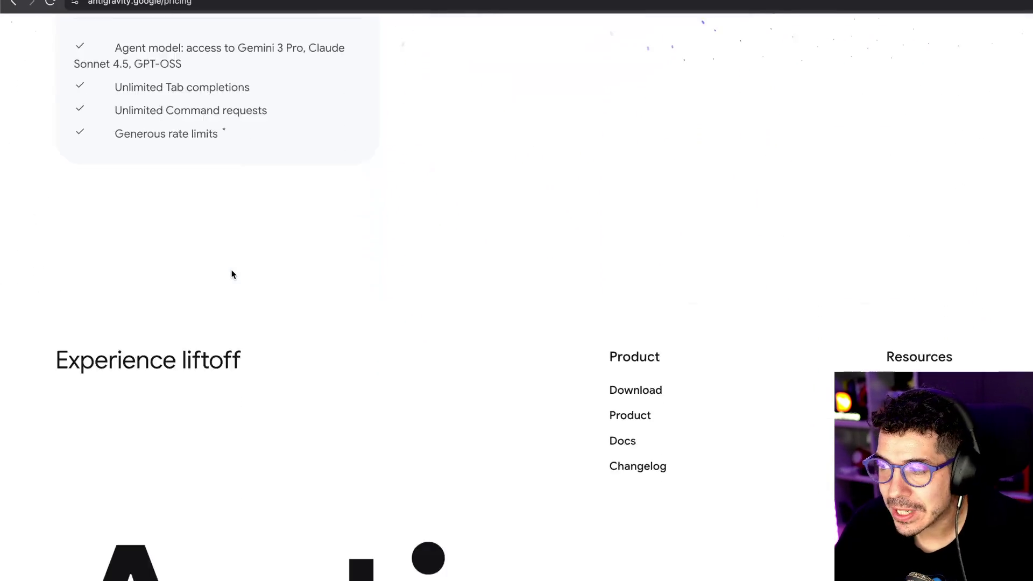
{"action": "scroll", "coordinate": [203, 262], "scroll_direction": "up", "scroll_amount": 5}
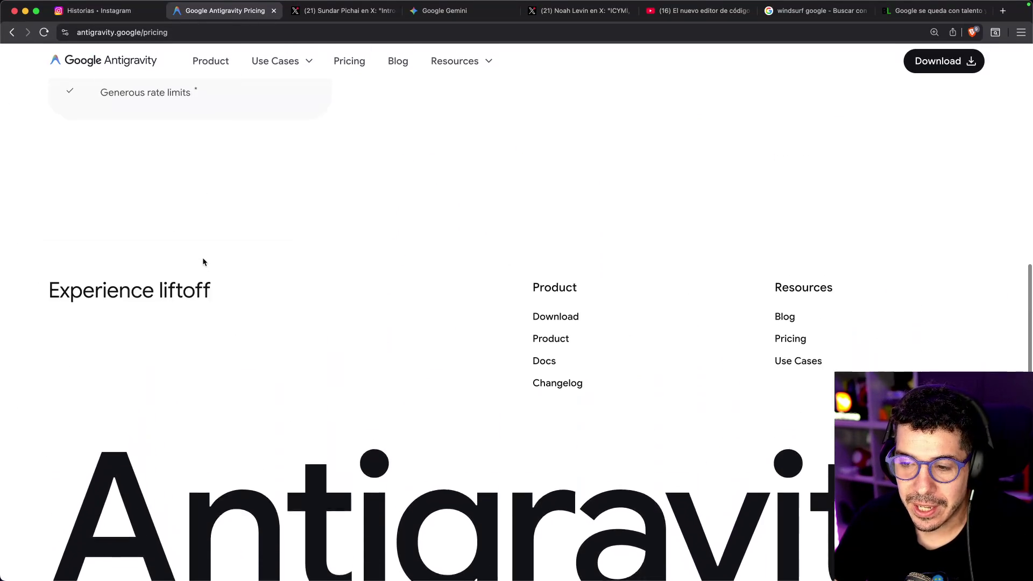
- Follow the rate-limits footnote to the FAQ and highlight the geographical availability answer
{"action": "left_click", "coordinate": [197, 146]}
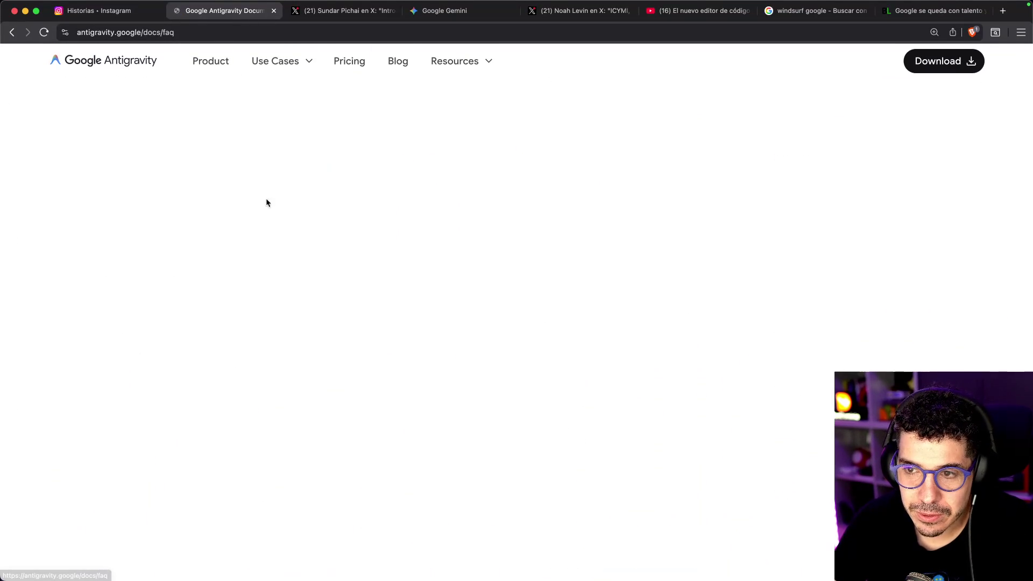
{"action": "scroll", "coordinate": [420, 267], "scroll_direction": "down", "scroll_amount": 6}
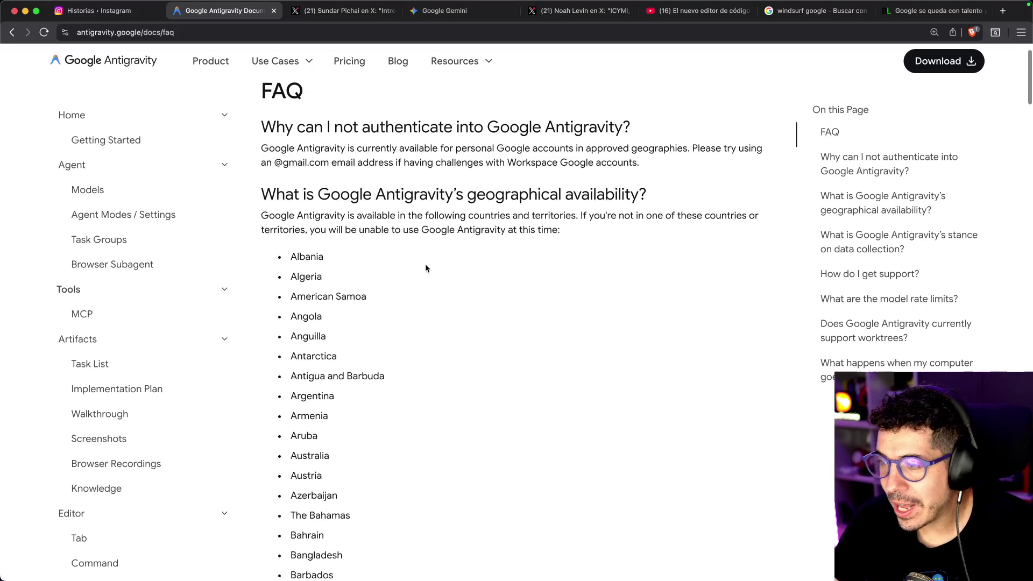
{"action": "scroll", "coordinate": [423, 263], "scroll_direction": "up", "scroll_amount": 6}
{"action": "left_click_drag", "start_coordinate": [317, 199], "coordinate": [560, 234]}
{"action": "left_click", "coordinate": [542, 307]}
- Scroll through the available-countries list down to Venezuela, then go to the Plans page
{"action": "scroll", "coordinate": [336, 239], "scroll_direction": "down", "scroll_amount": 20}
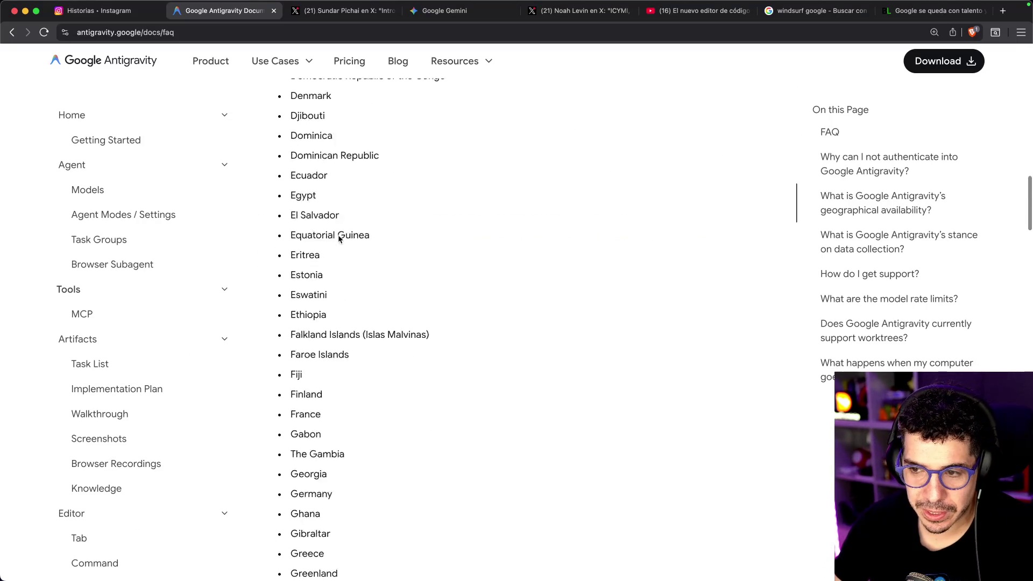
{"action": "scroll", "coordinate": [305, 171], "scroll_direction": "down", "scroll_amount": 15}
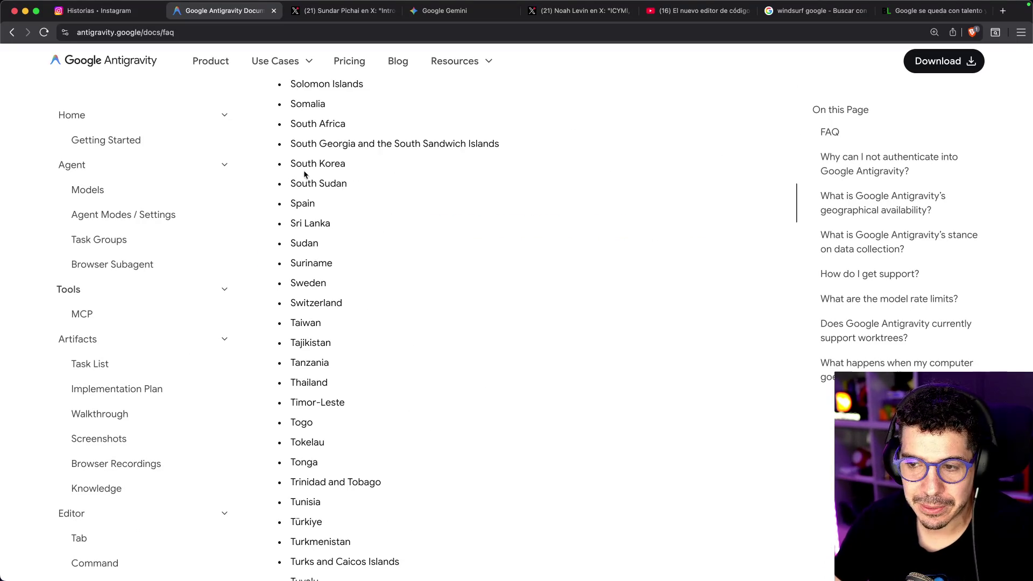
{"action": "scroll", "coordinate": [311, 156], "scroll_direction": "down", "scroll_amount": 13}
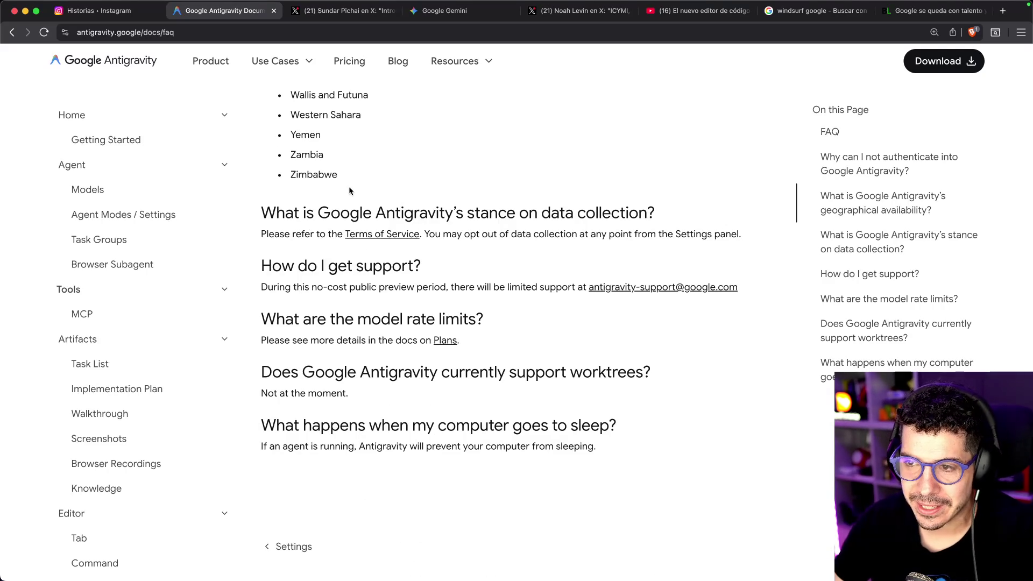
{"action": "scroll", "coordinate": [349, 190], "scroll_direction": "up", "scroll_amount": 3}
{"action": "left_click_drag", "start_coordinate": [296, 213], "coordinate": [354, 214]}
{"action": "left_click", "coordinate": [355, 214]}
{"action": "scroll", "coordinate": [463, 230], "scroll_direction": "down", "scroll_amount": 3}
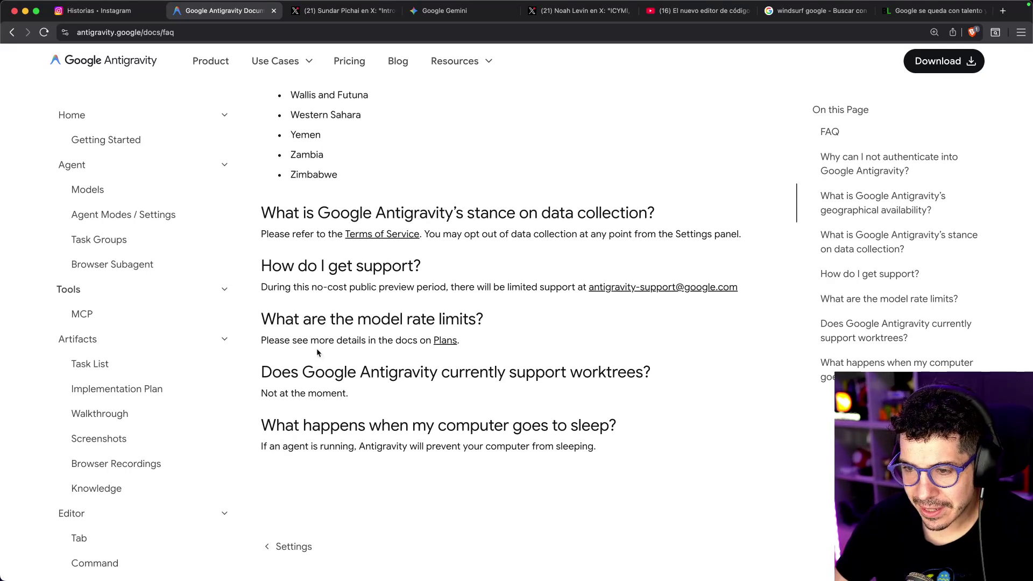
{"action": "left_click", "coordinate": [445, 340]}
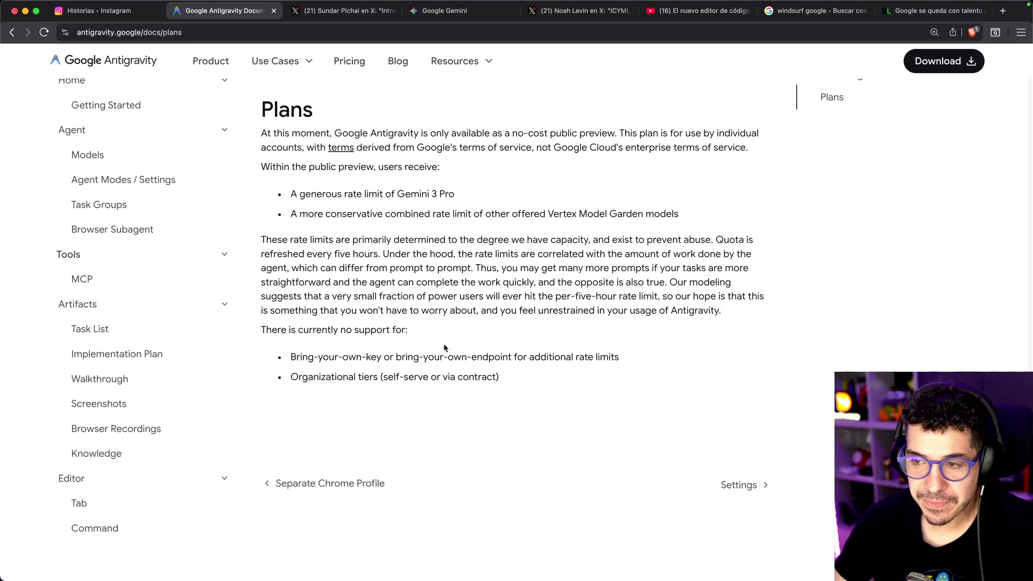
- Highlight 'public preview', the generous Gemini 3 Pro rate limit and the Vertex Model Garden mention
{"action": "left_click_drag", "start_coordinate": [304, 167], "coordinate": [352, 168]}
{"action": "double_click", "coordinate": [351, 167]}
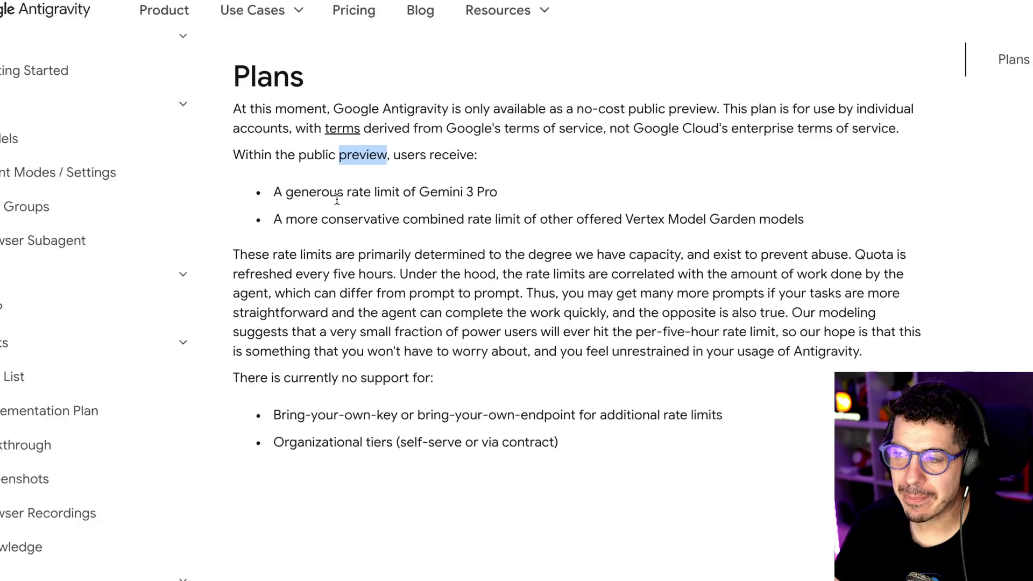
{"action": "left_click_drag", "start_coordinate": [354, 192], "coordinate": [514, 193]}
{"action": "double_click", "coordinate": [325, 192]}
{"action": "left_click", "coordinate": [518, 198]}
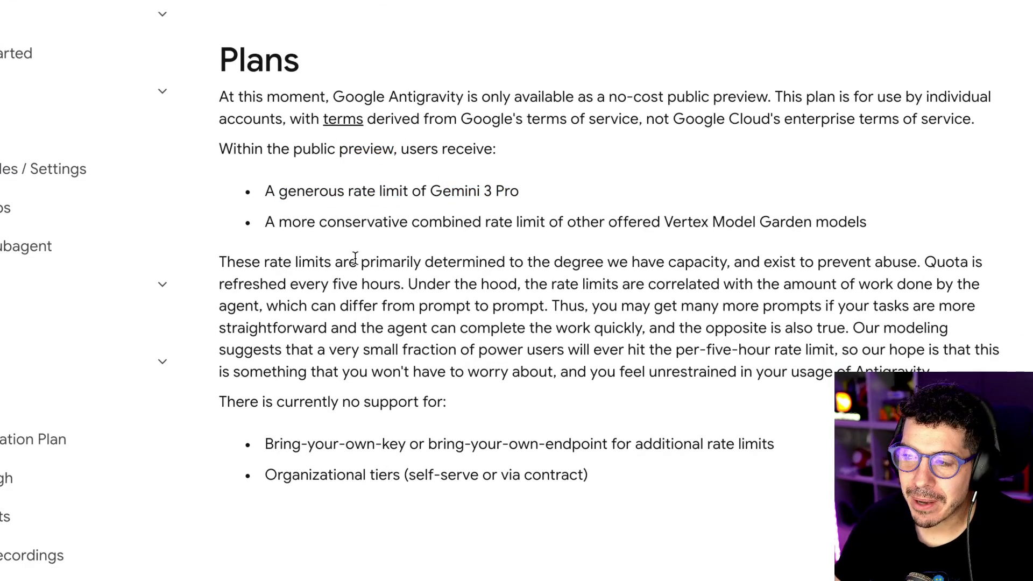
{"action": "mouse_move", "coordinate": [664, 222]}
{"action": "left_mouse_down"}
{"action": "mouse_move", "coordinate": [804, 222]}
{"action": "mouse_move", "coordinate": [755, 218]}
{"action": "left_mouse_up"}
{"action": "left_click", "coordinate": [764, 222]}
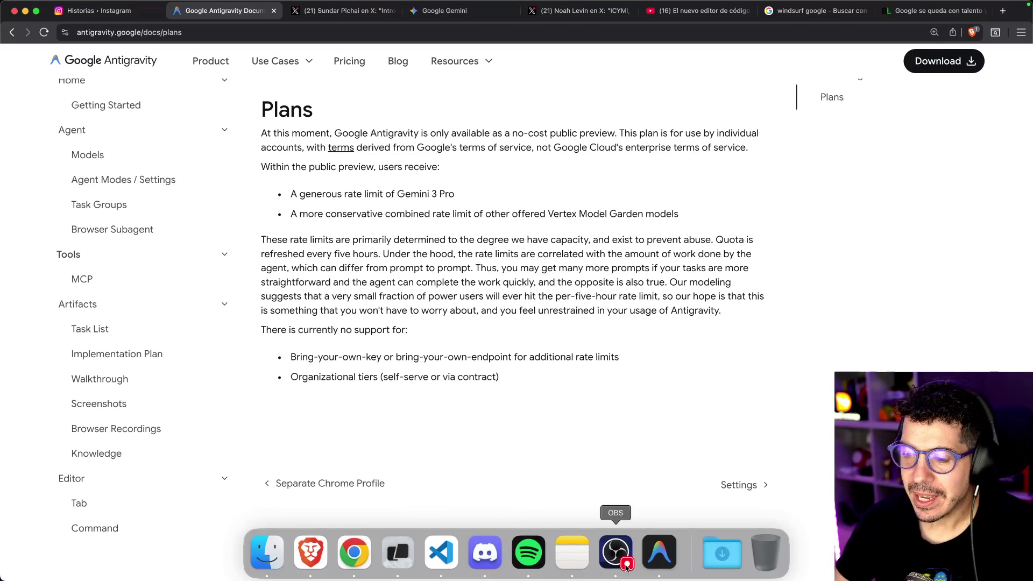
{"action": "left_click", "coordinate": [657, 554]}
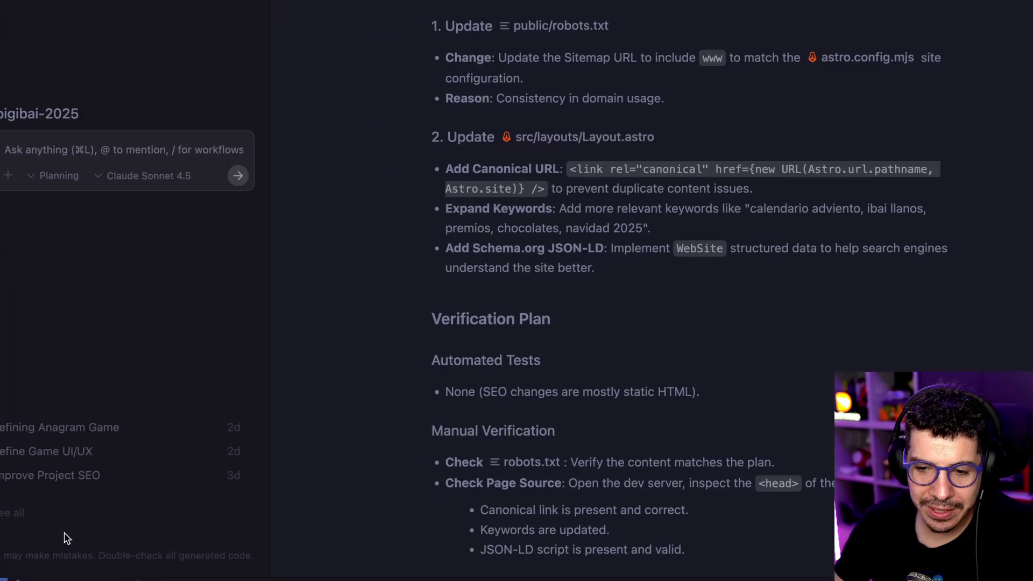
{"action": "left_click", "coordinate": [148, 180]}
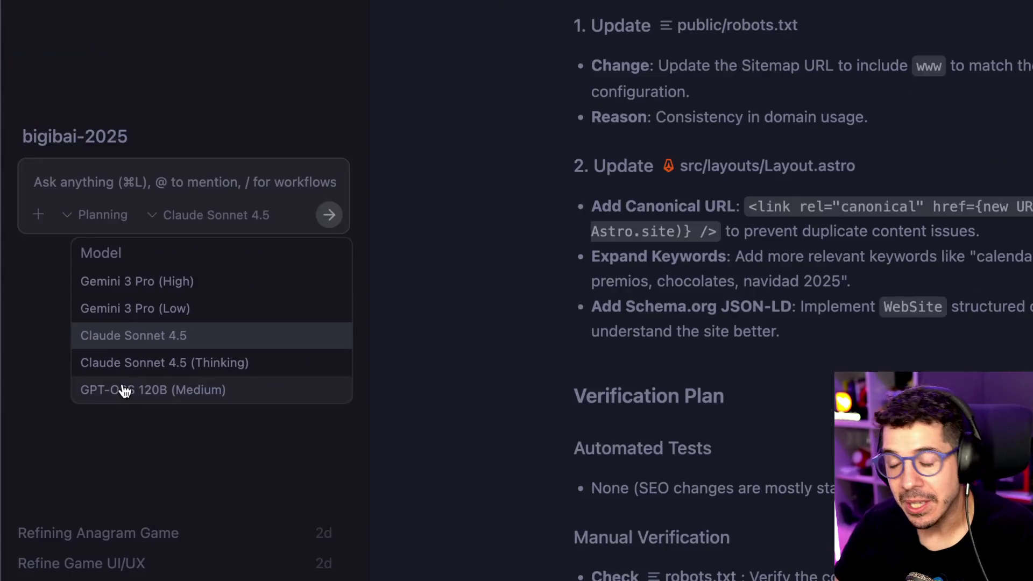
{"action": "left_click", "coordinate": [181, 113]}
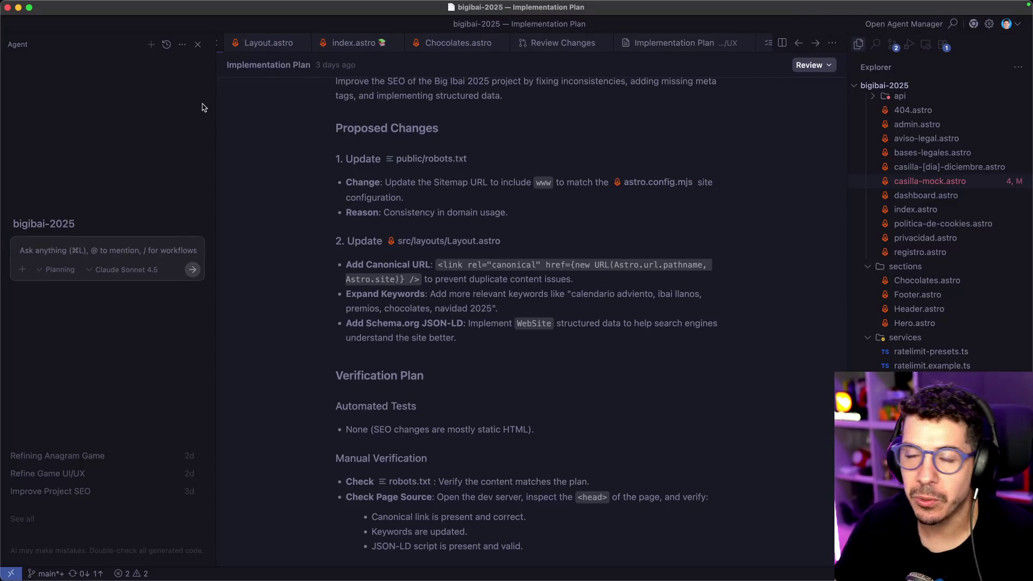
{"action": "left_click", "coordinate": [311, 552]}
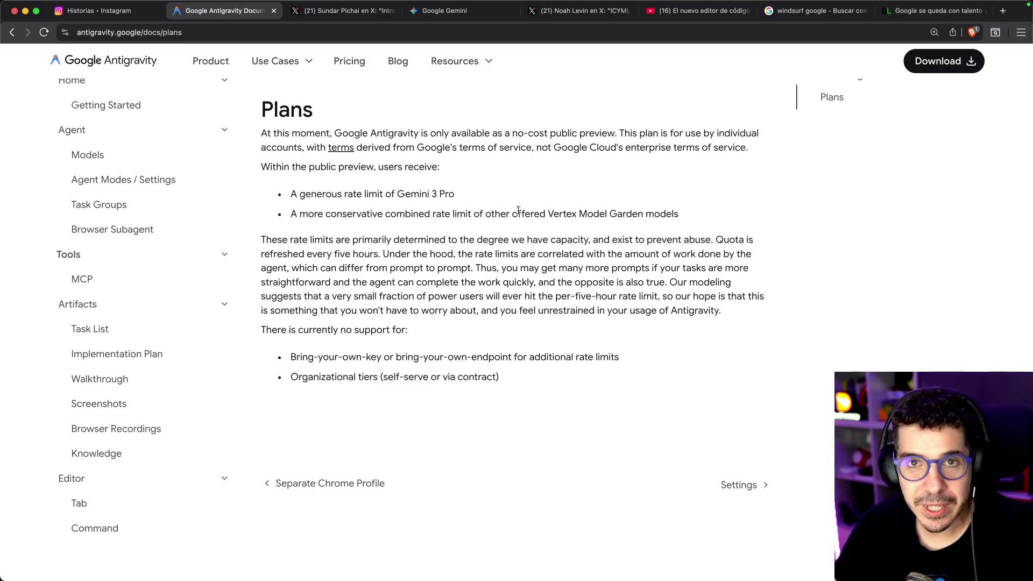
{"action": "left_click", "coordinate": [662, 554]}
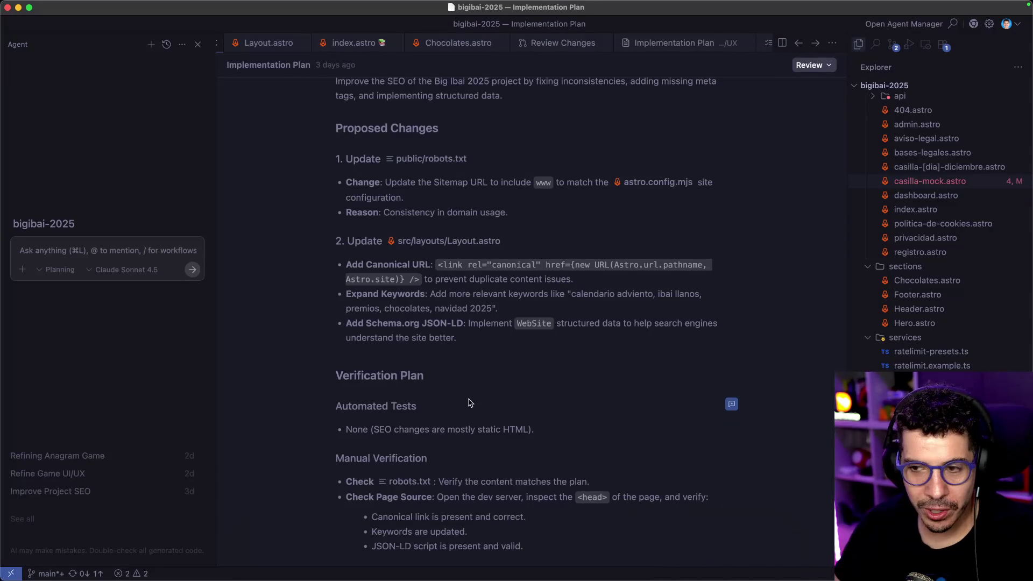
{"action": "left_click", "coordinate": [313, 554]}
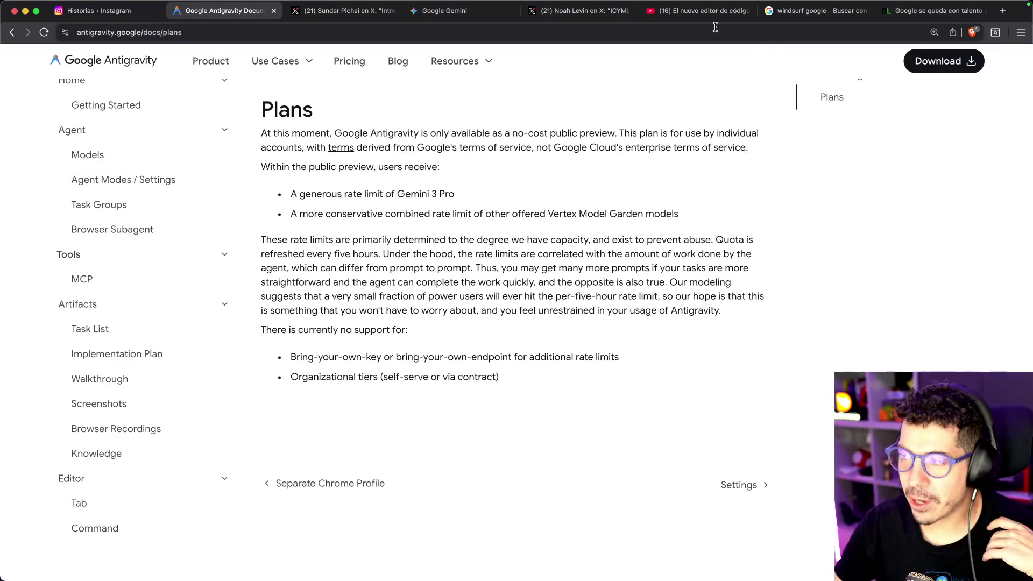
- Return to the YouTube video and skip ahead to 18:23, the Firebase Studio part
{"action": "left_click", "coordinate": [693, 16]}
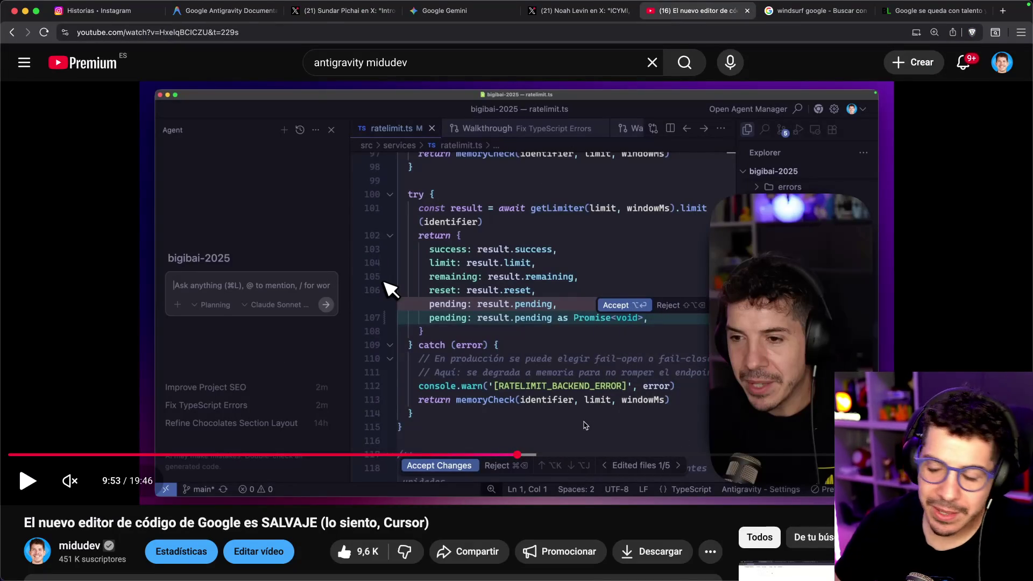
{"action": "left_click", "coordinate": [916, 454]}
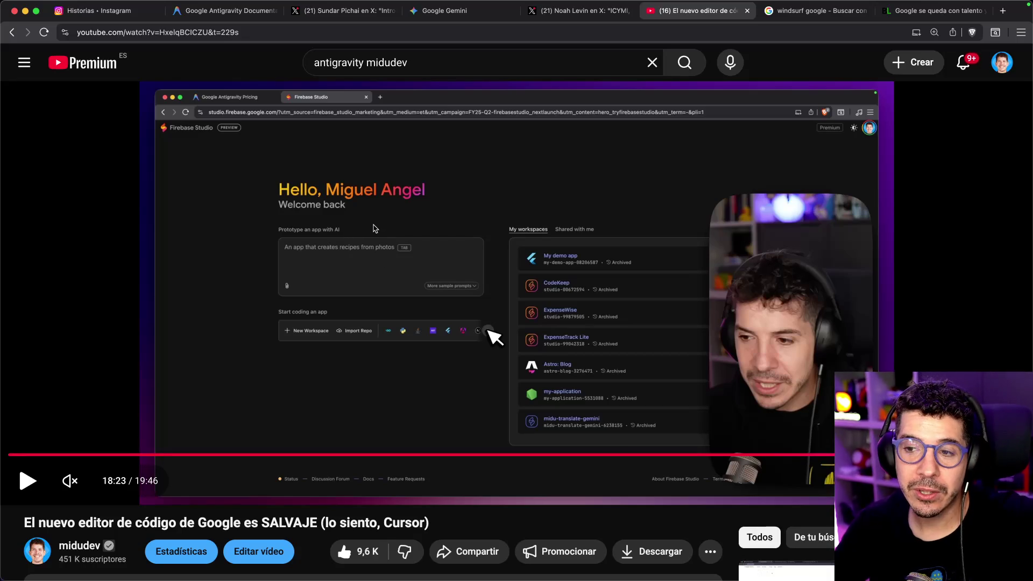
{"action": "key", "text": "ctrl+t"}
{"action": "type", "text": "firebase studio"}
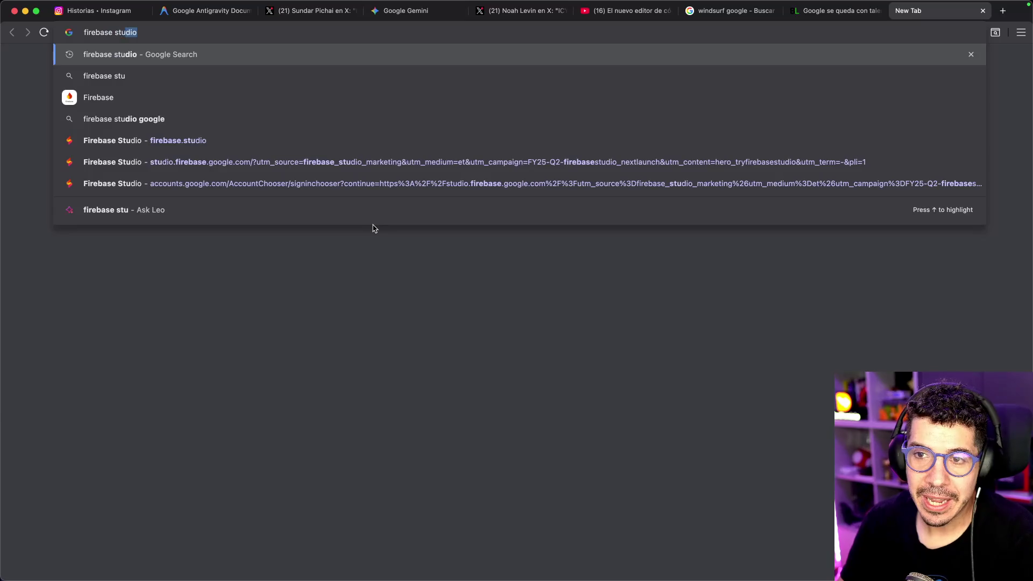
{"action": "key", "text": "Return"}
{"action": "left_click", "coordinate": [159, 178]}
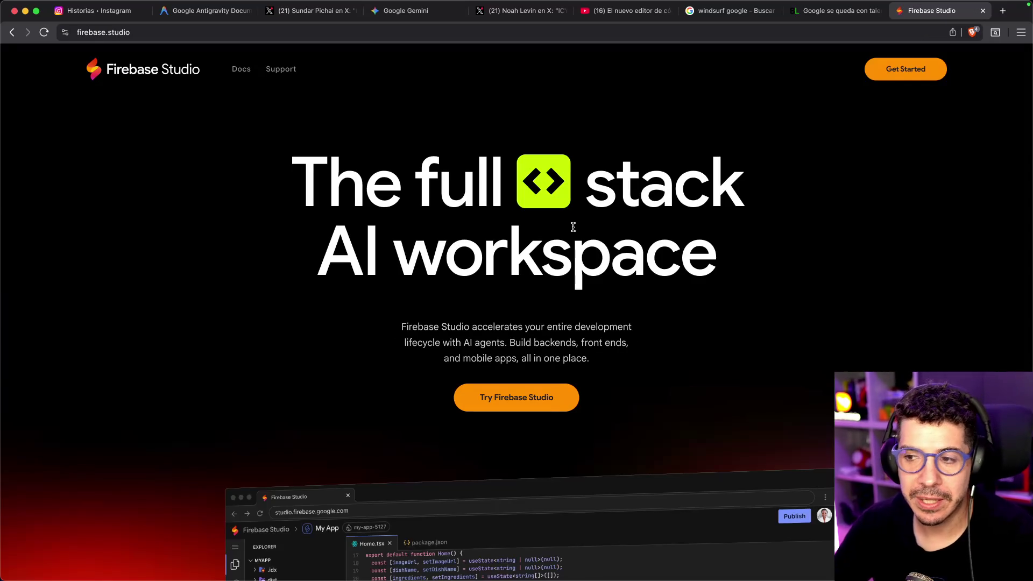
{"action": "scroll", "coordinate": [505, 300], "scroll_direction": "down", "scroll_amount": 10}
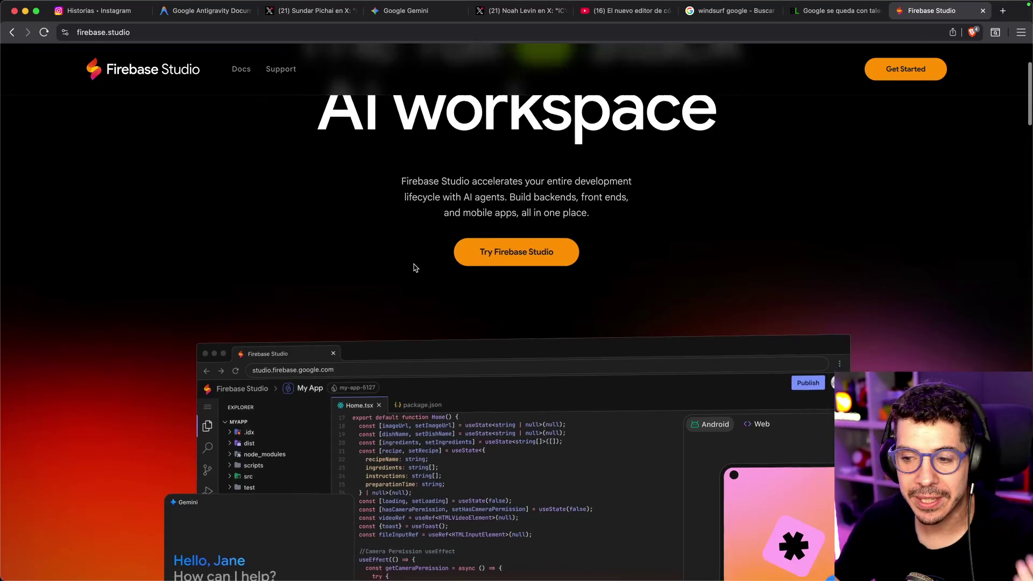
{"action": "scroll", "coordinate": [338, 255], "scroll_direction": "up", "scroll_amount": 10}
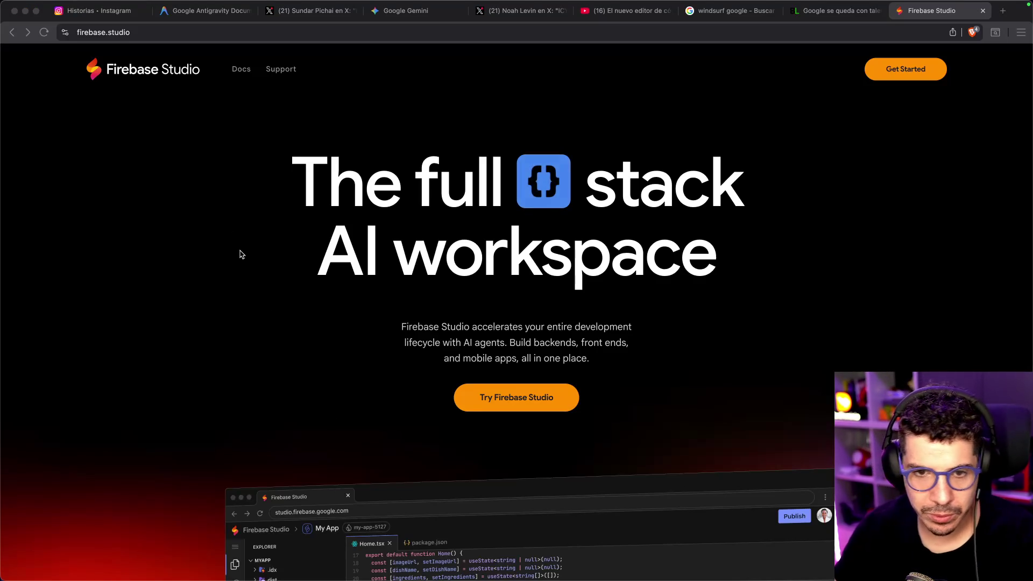
{"action": "left_click", "coordinate": [249, 231]}
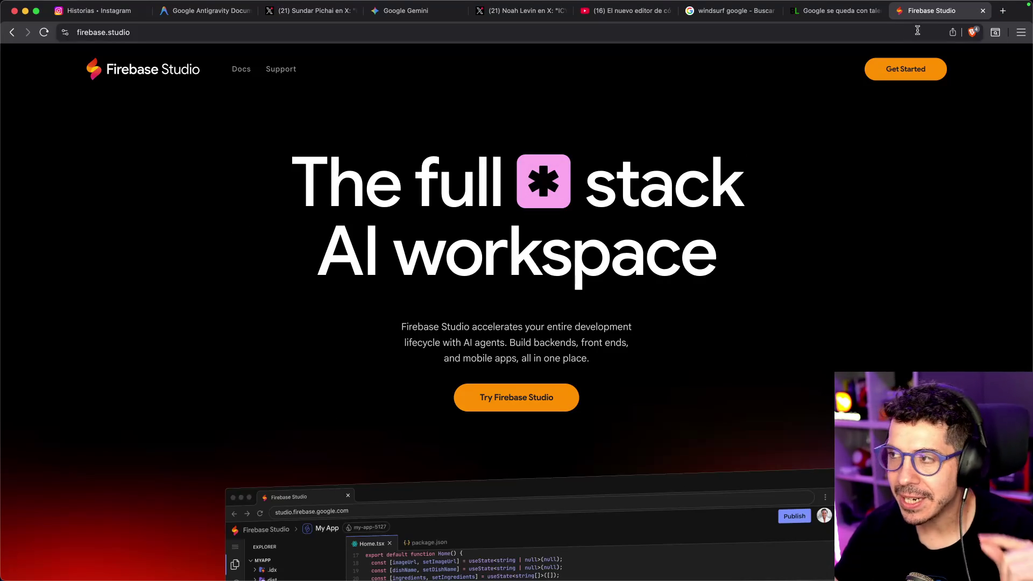
{"action": "middle_click", "coordinate": [923, 14]}
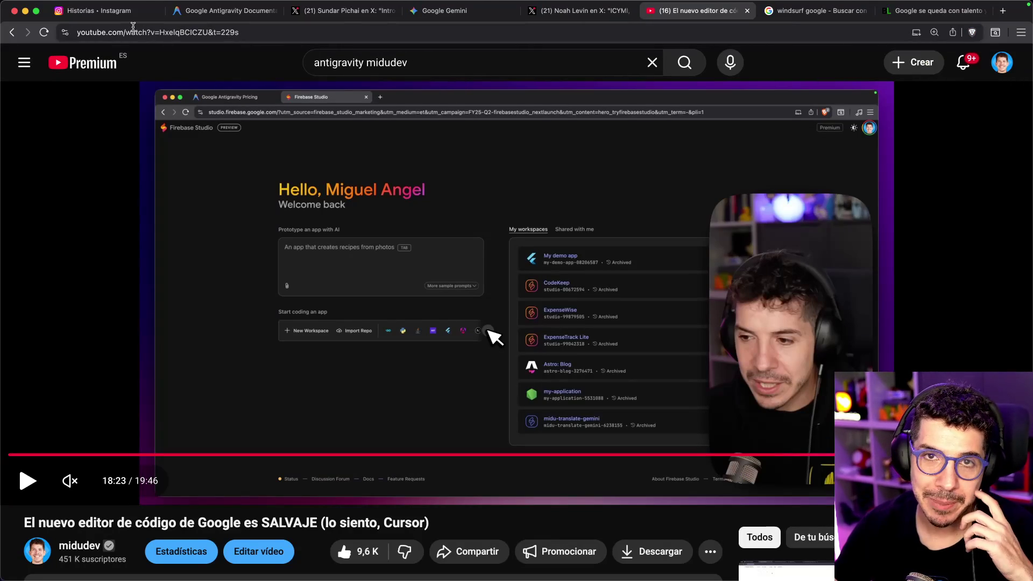
- Rewind the video to 11:07, then to the Emoji Clicker demo at 10:44, and switch to Antigravity
{"action": "mouse_move", "coordinate": [205, 15]}
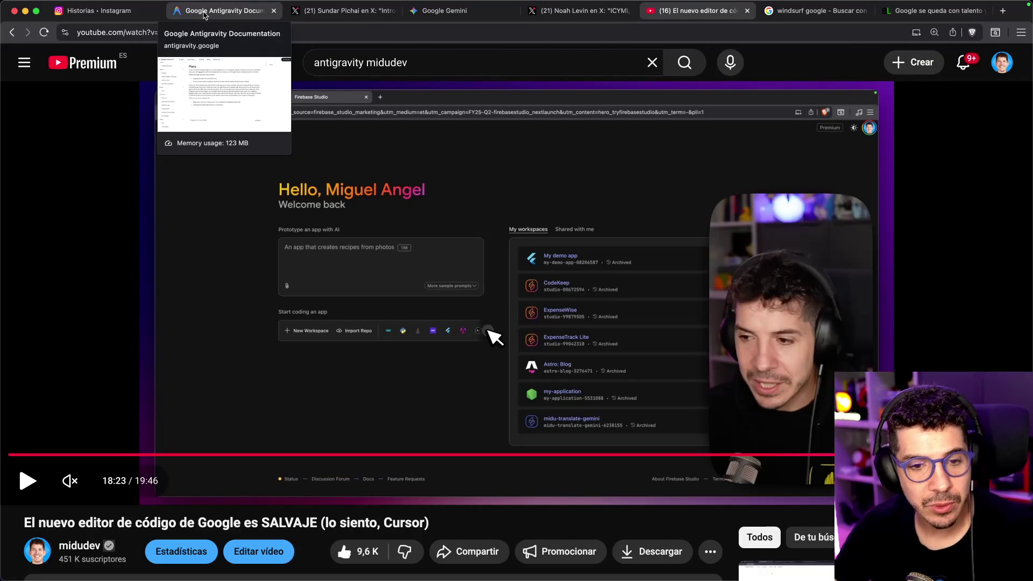
{"action": "left_click", "coordinate": [581, 454]}
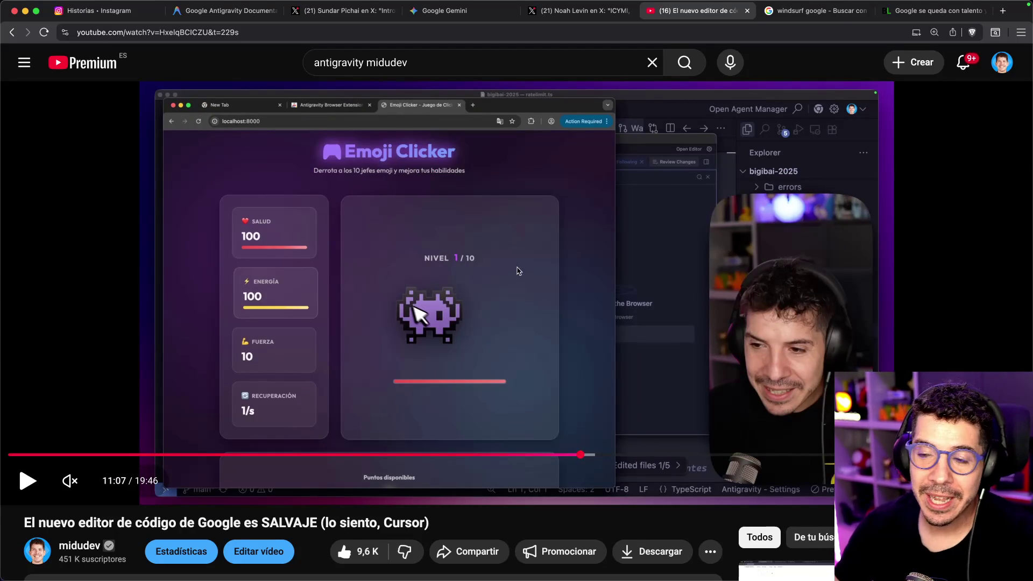
{"action": "left_click", "coordinate": [561, 454]}
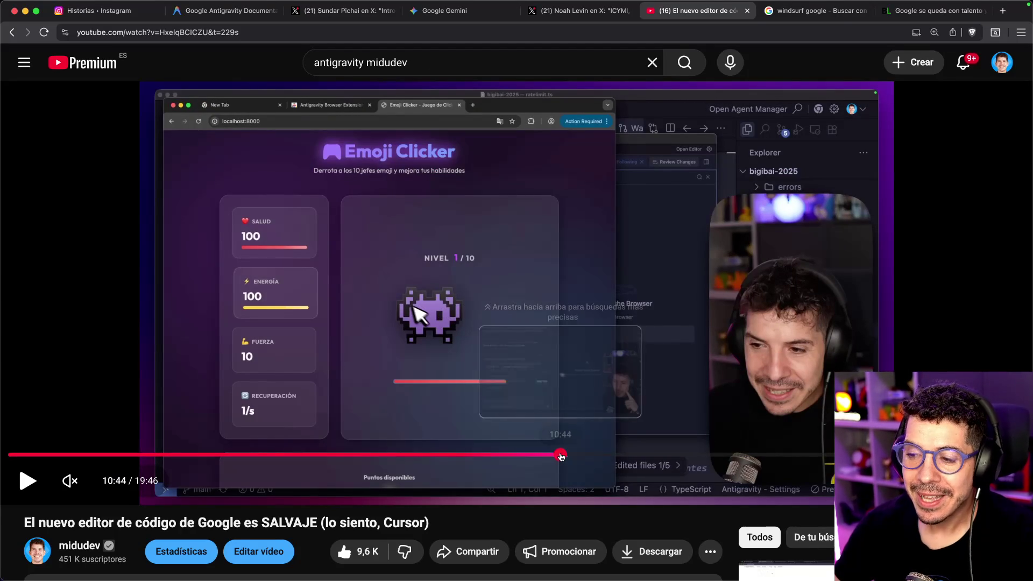
{"action": "mouse_move", "coordinate": [616, 562]}
{"action": "left_click", "coordinate": [657, 562]}
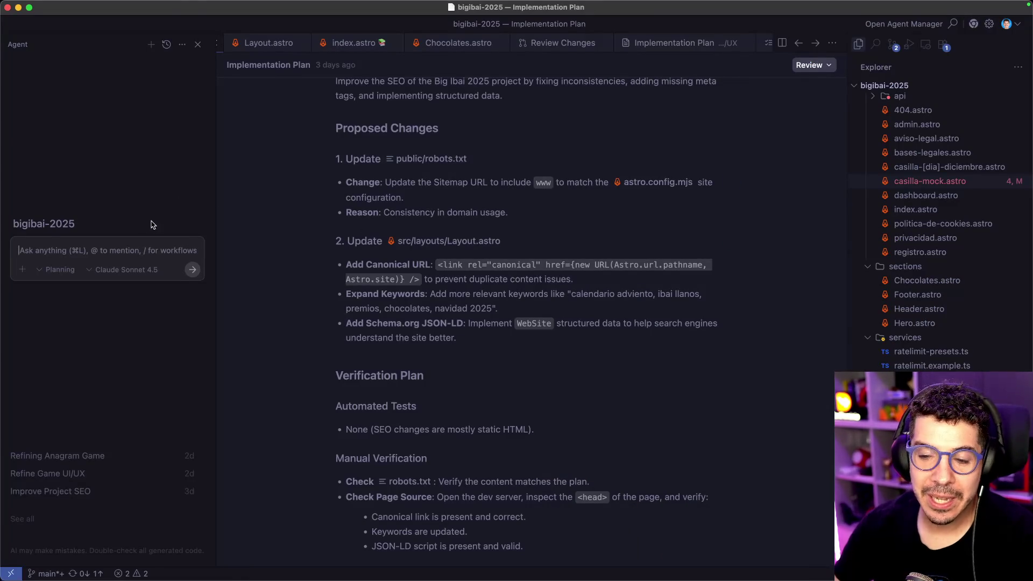
- In Agent Manager, pick the Improve Project SEO conversation and launch the agent-controlled browser
{"action": "left_click", "coordinate": [919, 23]}
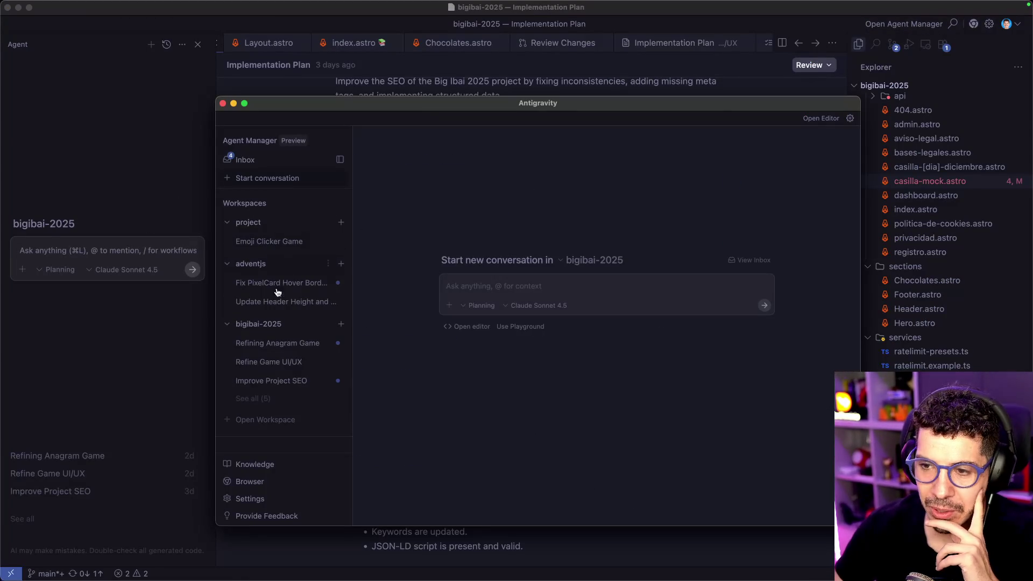
{"action": "left_click", "coordinate": [265, 344]}
{"action": "left_click", "coordinate": [269, 362]}
{"action": "left_click", "coordinate": [279, 381]}
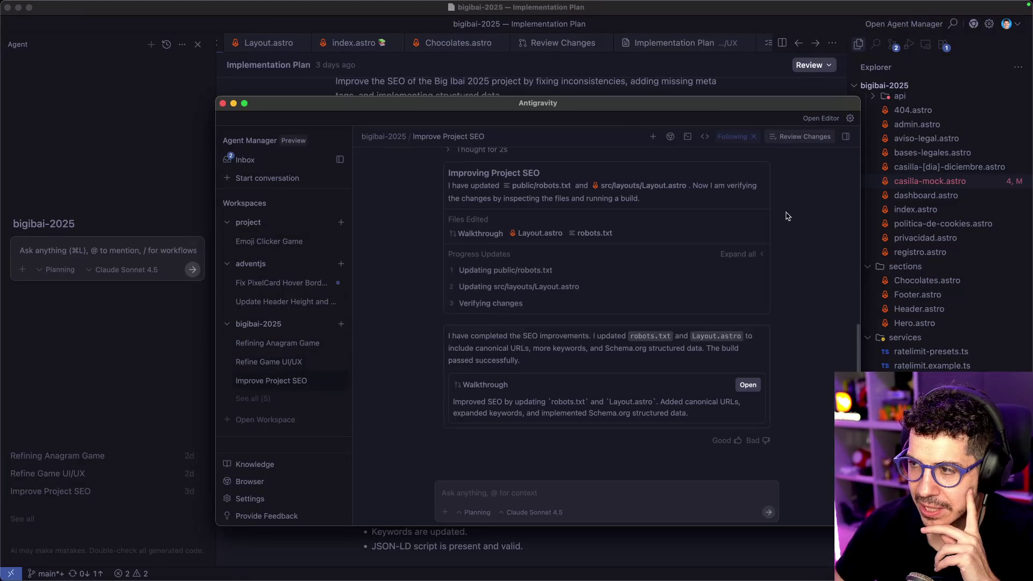
{"action": "left_click_drag", "start_coordinate": [671, 107], "coordinate": [627, 74]}
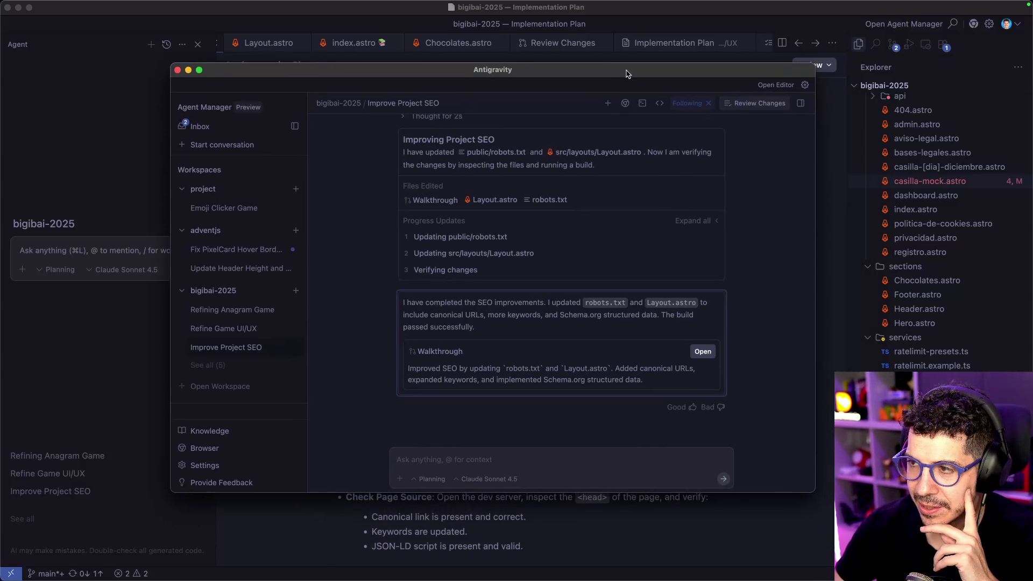
{"action": "left_click", "coordinate": [625, 103]}
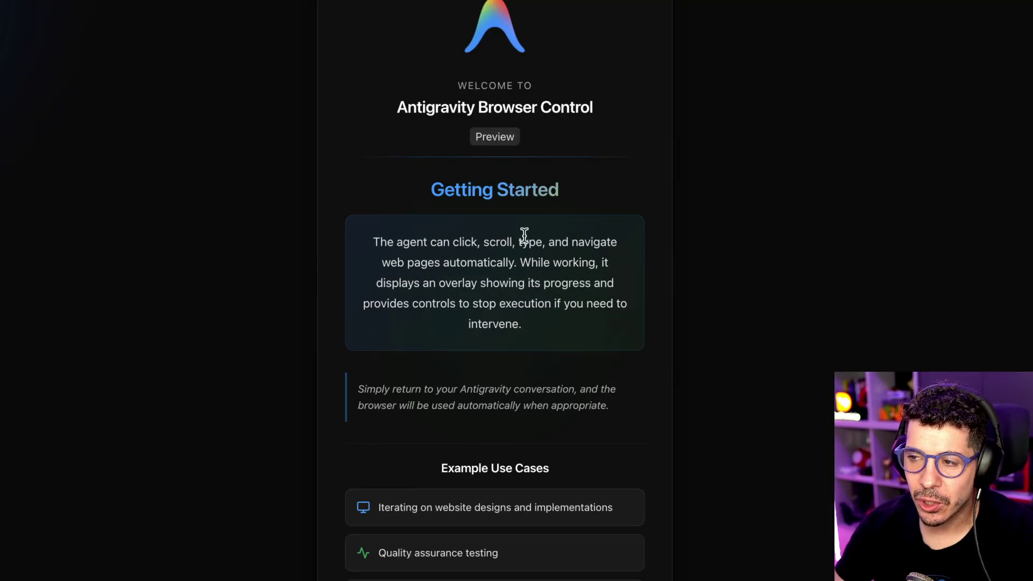
- Highlight 'type' on the welcome page, check the implementation plan, then refocus the Browser Control window
{"action": "double_click", "coordinate": [530, 240]}
{"action": "left_click", "coordinate": [568, 240]}
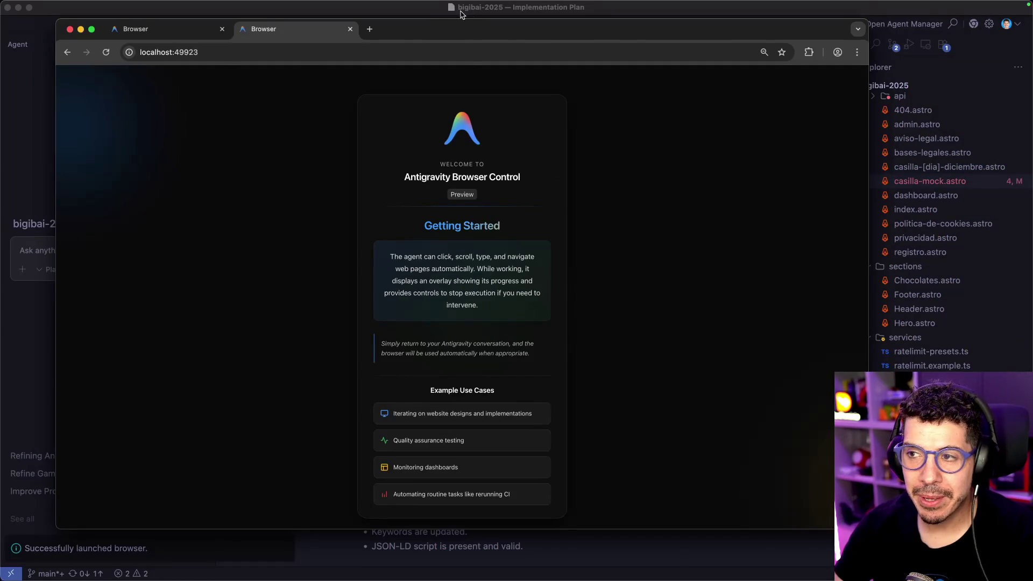
{"action": "left_click", "coordinate": [467, 14]}
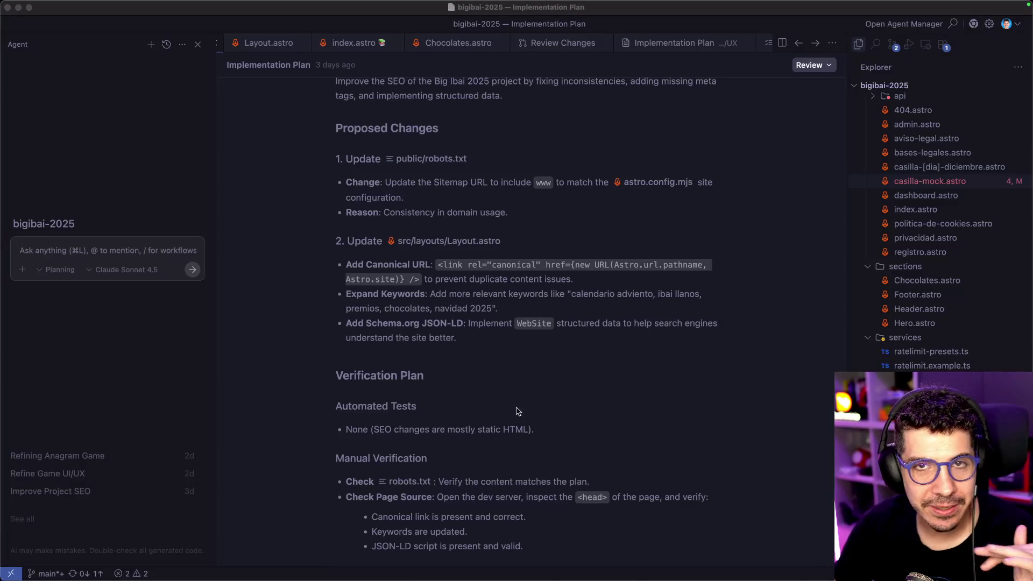
{"action": "mouse_move", "coordinate": [596, 576]}
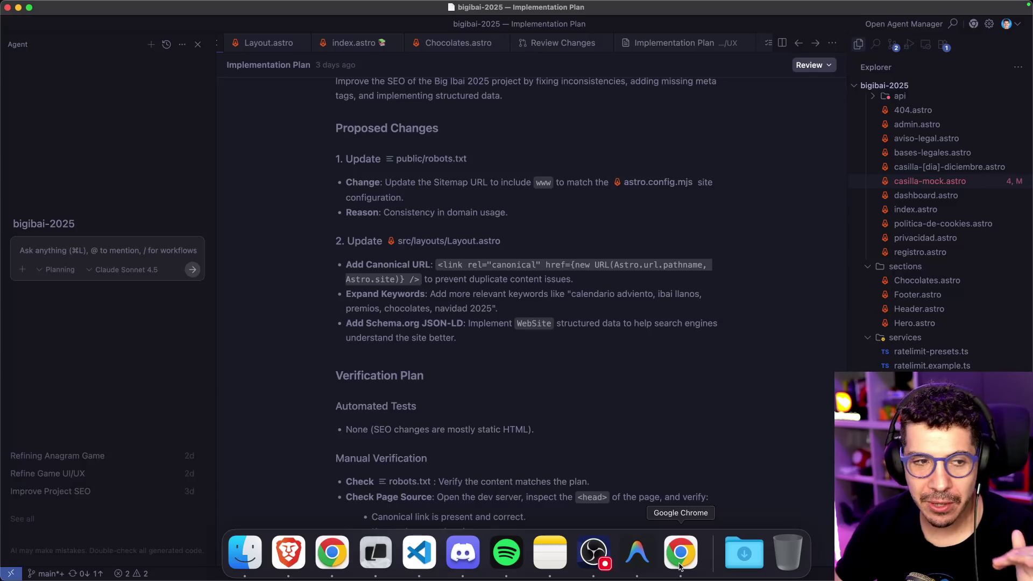
{"action": "left_click", "coordinate": [680, 566]}
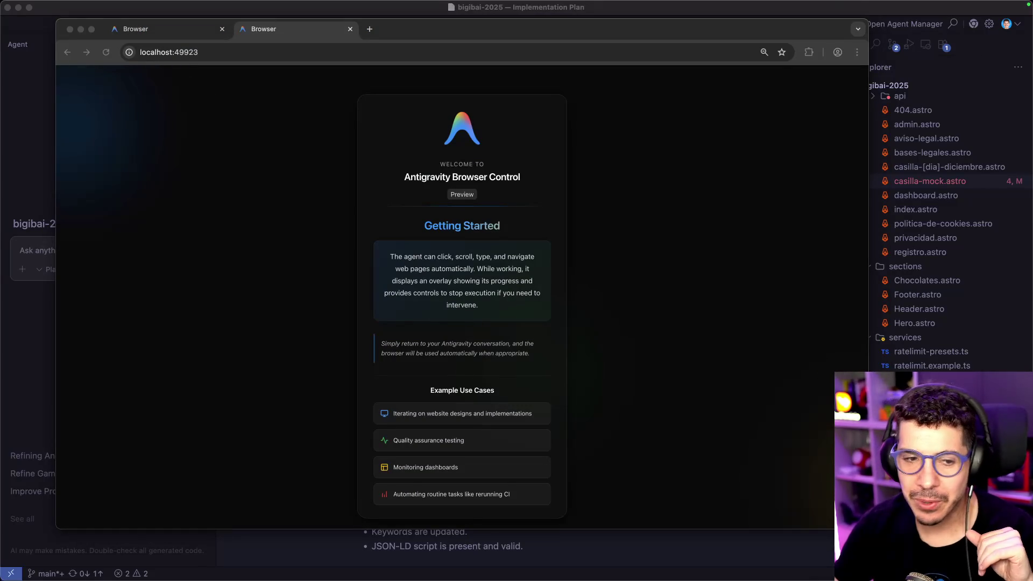
{"action": "left_click", "coordinate": [661, 314]}
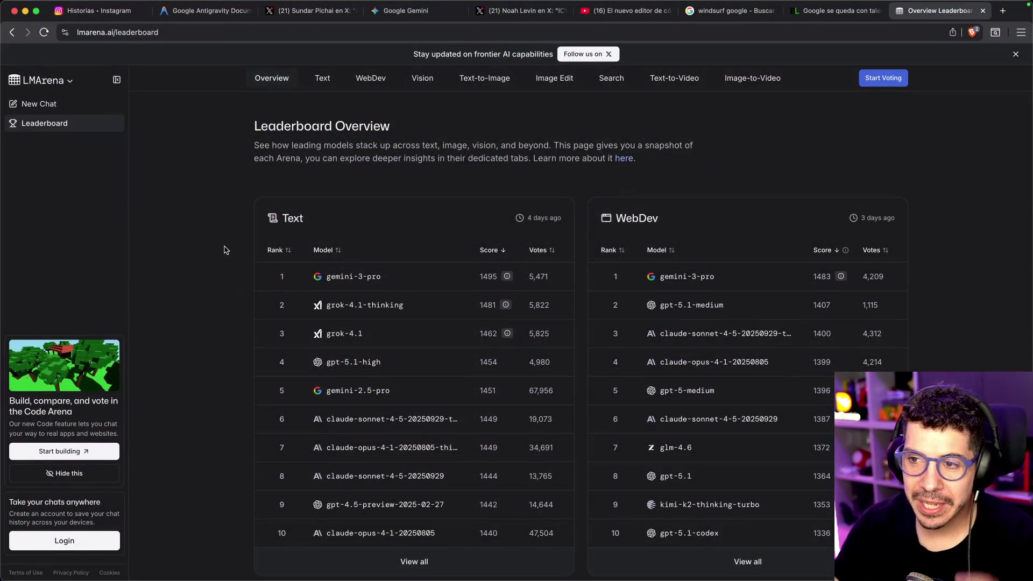
{"action": "scroll", "coordinate": [225, 258], "scroll_direction": "down", "scroll_amount": 1}
{"action": "scroll", "coordinate": [271, 139], "scroll_direction": "up", "scroll_amount": 1}
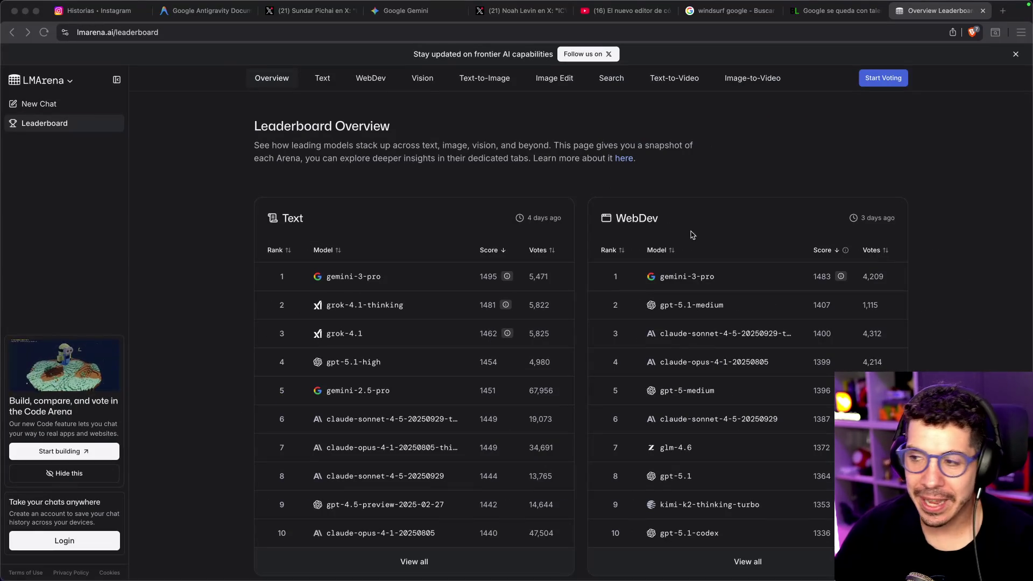
{"action": "left_click", "coordinate": [423, 79]}
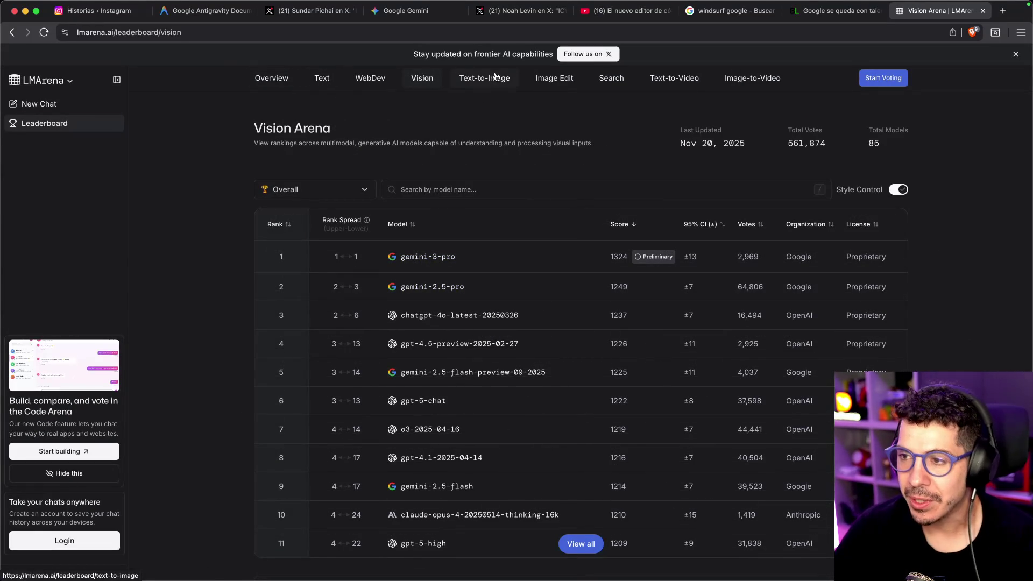
- View the Text-to-Image, Image Edit, Search and Text-to-Video leaderboards in turn
{"action": "left_click", "coordinate": [477, 91]}
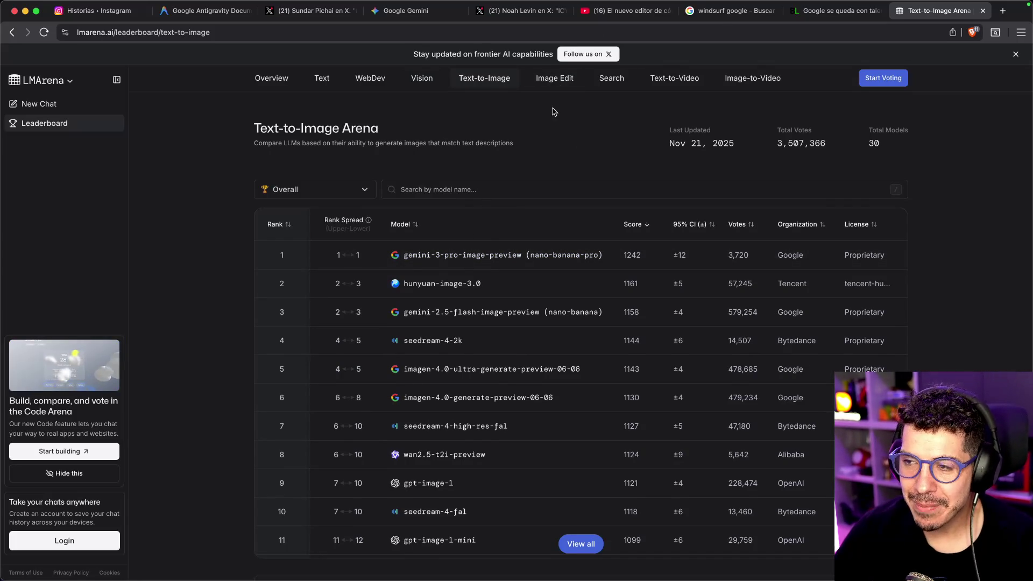
{"action": "left_click", "coordinate": [561, 81]}
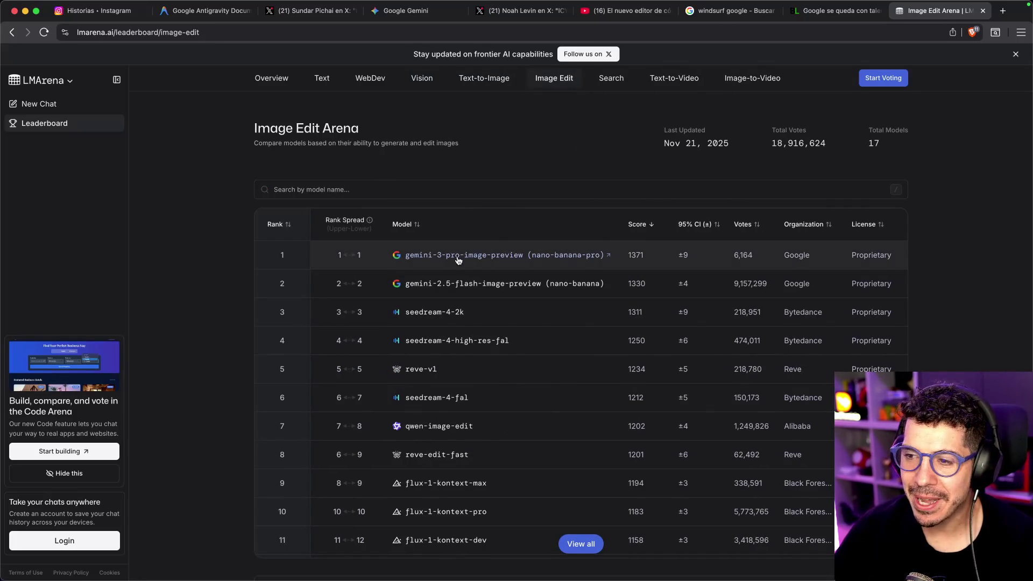
{"action": "left_click", "coordinate": [609, 78]}
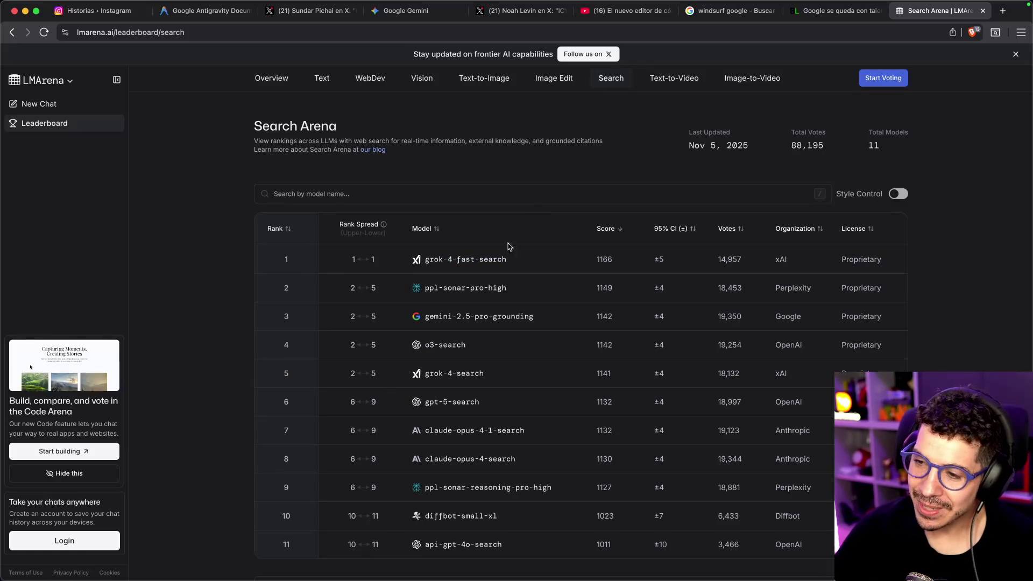
{"action": "left_click", "coordinate": [671, 80]}
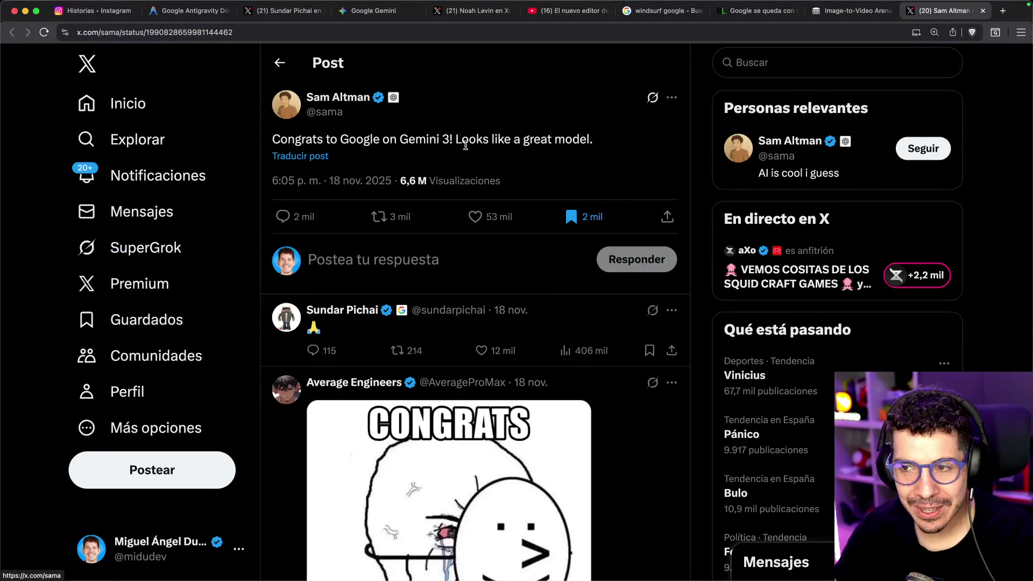
- Show the Spanish translation of the Gemini 3 congratulations post and view the CONGRATS meme full size
{"action": "left_click", "coordinate": [323, 157]}
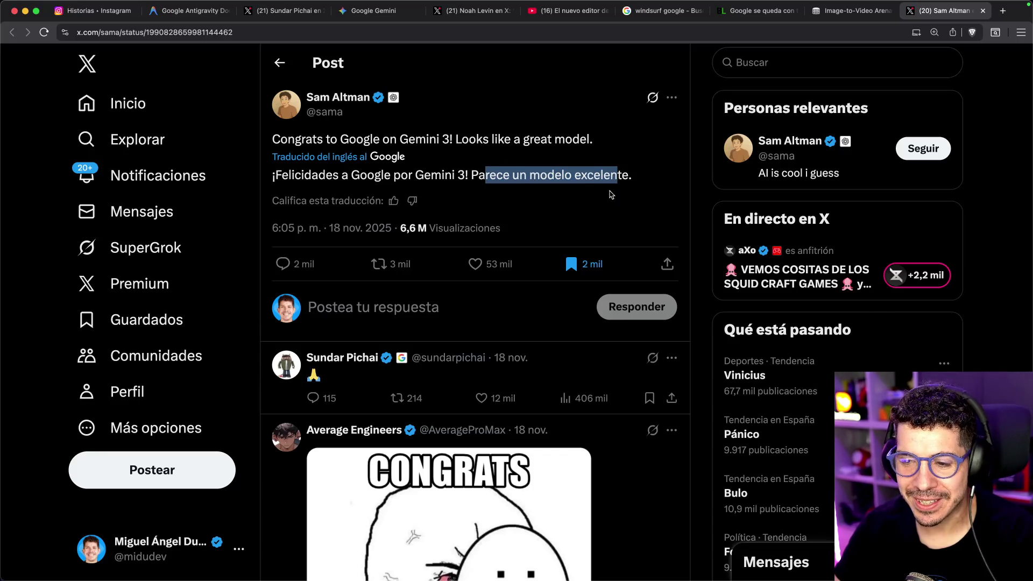
{"action": "scroll", "coordinate": [468, 377], "scroll_direction": "down", "scroll_amount": 4}
{"action": "left_click", "coordinate": [465, 404]}
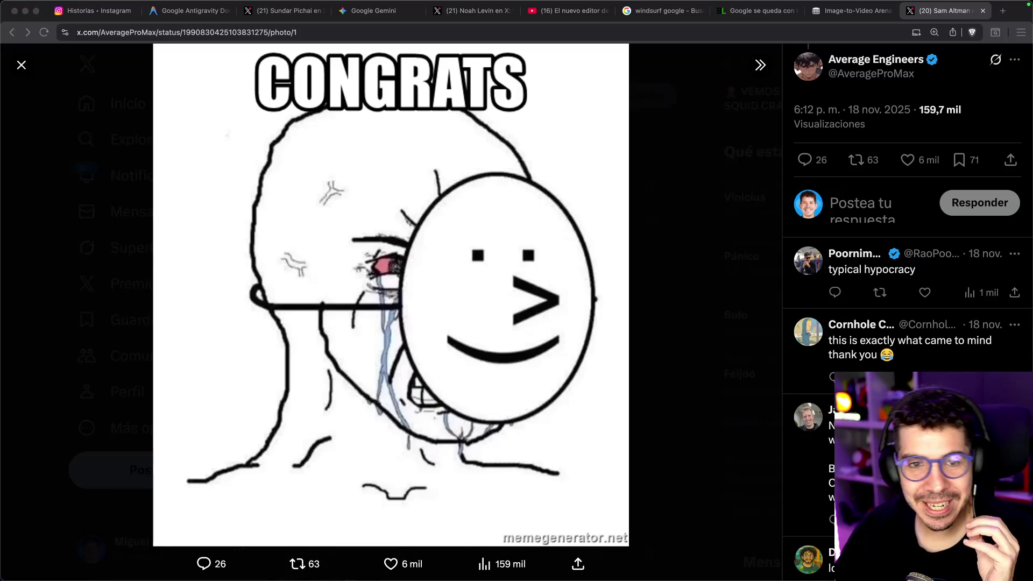
{"action": "left_click", "coordinate": [74, 262]}
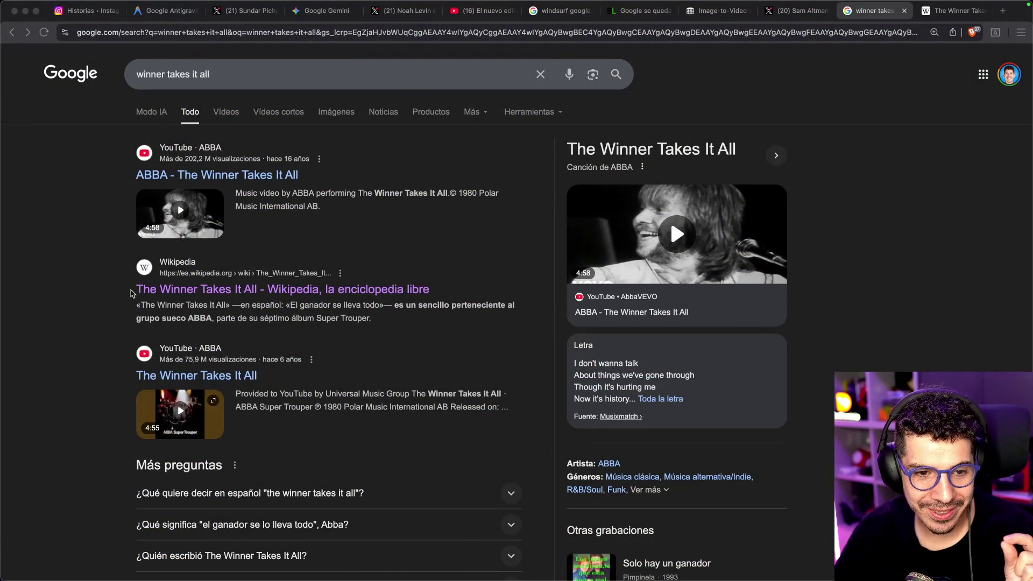
- Expand the 'Más preguntas' answer on 'the winner takes it all' in Spanish and scroll the results
{"action": "scroll", "coordinate": [133, 290], "scroll_direction": "down", "scroll_amount": 3}
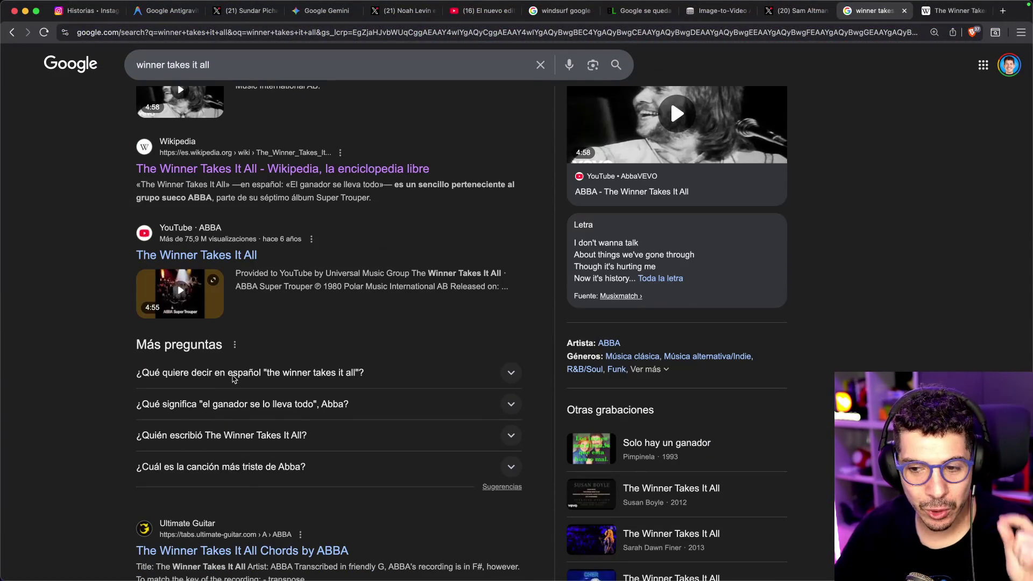
{"action": "left_click", "coordinate": [200, 377]}
{"action": "scroll", "coordinate": [84, 361], "scroll_direction": "down", "scroll_amount": 2}
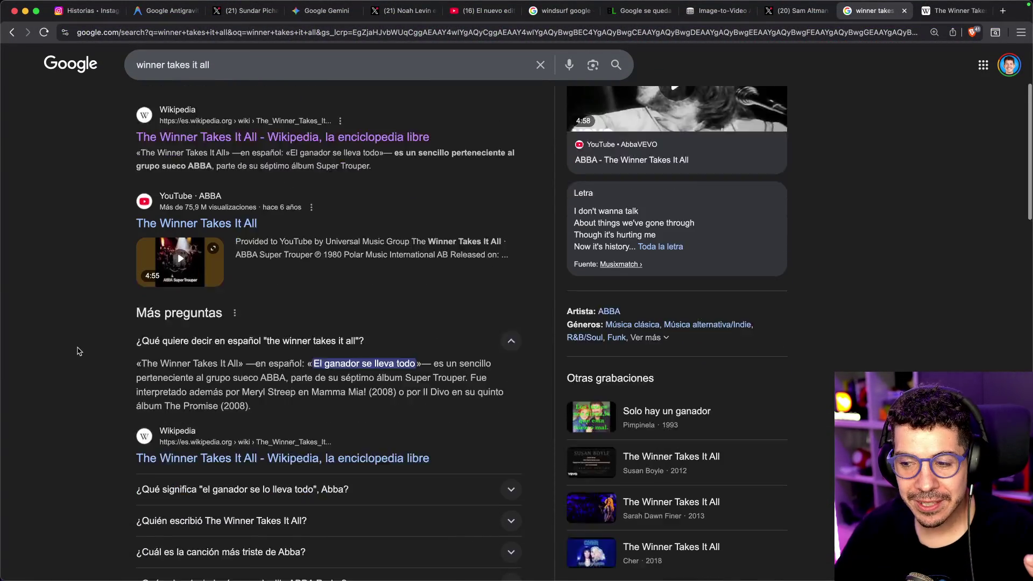
{"action": "scroll", "coordinate": [79, 332], "scroll_direction": "down", "scroll_amount": 1}
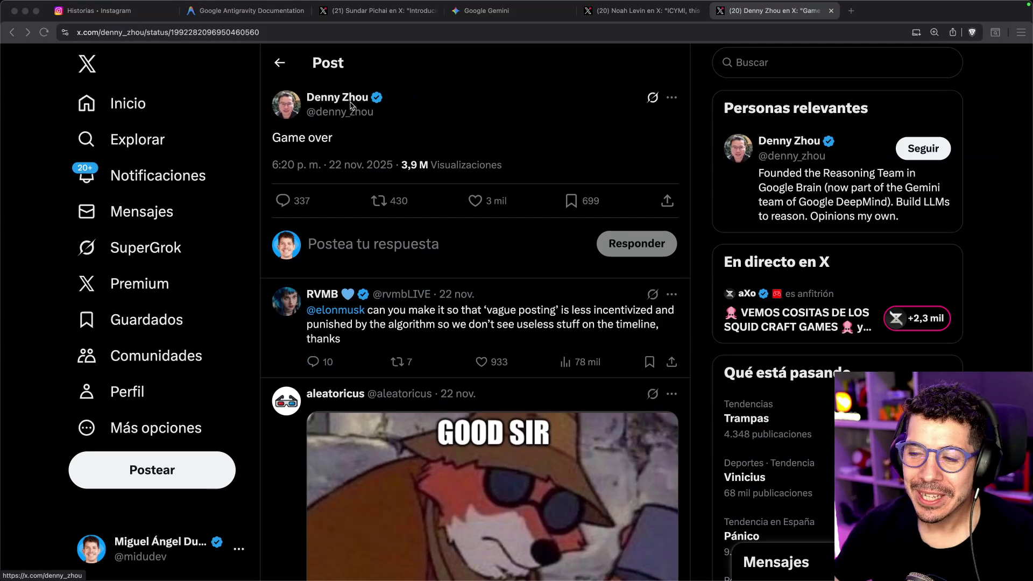
- Open the 'Game over' post author's profile in a new background tab
{"action": "left_click", "coordinate": [341, 97], "text": "super"}
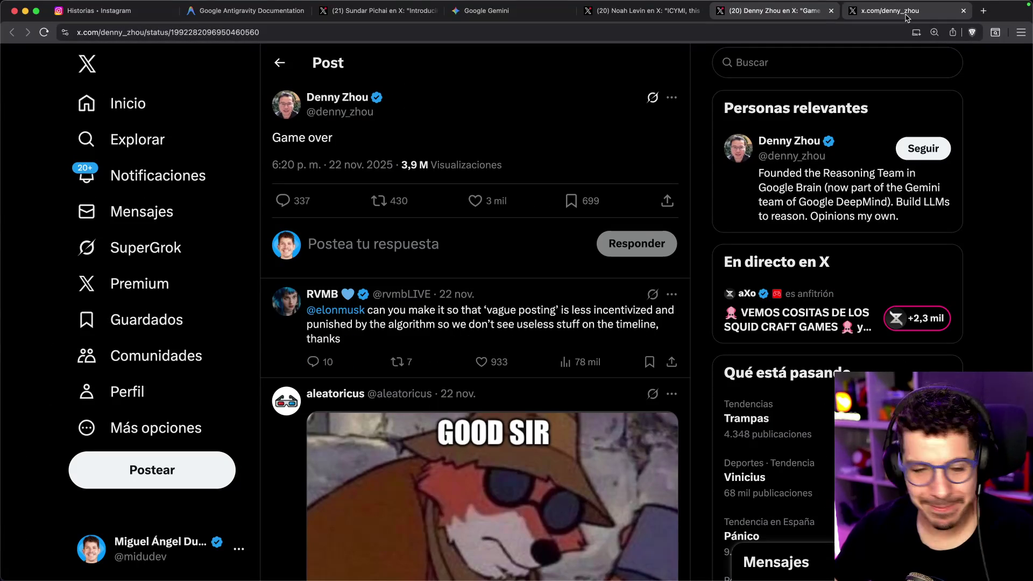
- Glance at the post author's profile, close it, and scroll down the page that follows
{"action": "left_click", "coordinate": [907, 16]}
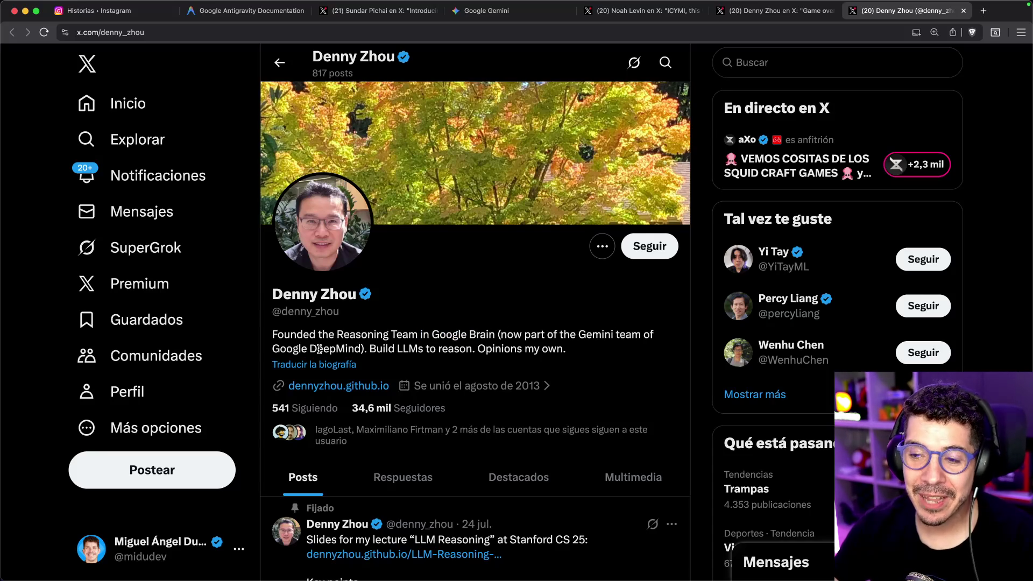
{"action": "left_click", "coordinate": [774, 10]}
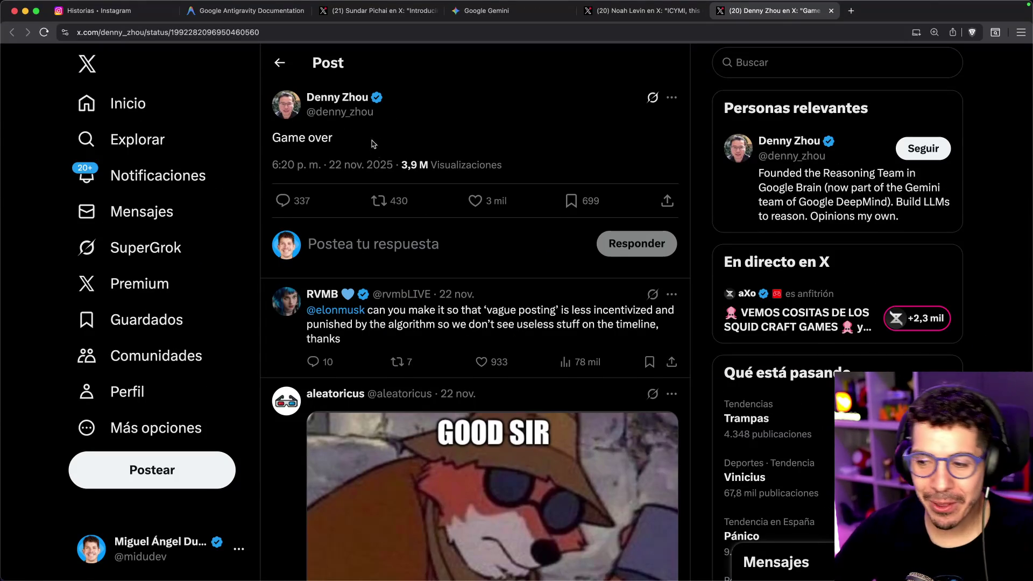
{"action": "scroll", "coordinate": [382, 150], "scroll_direction": "down", "scroll_amount": 3}
{"action": "scroll", "coordinate": [386, 176], "scroll_direction": "down", "scroll_amount": 5}
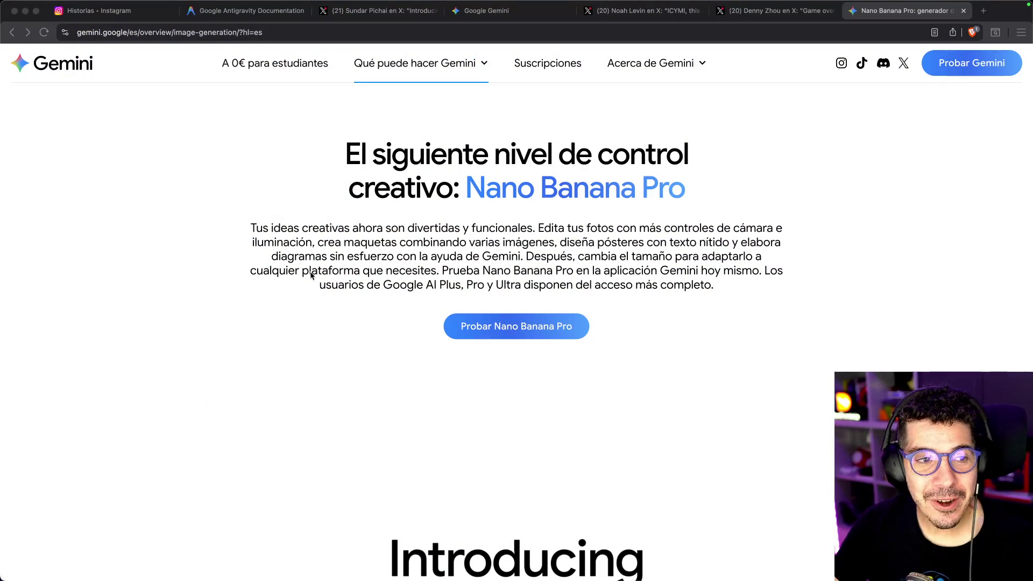
- Scroll the Nano Banana Pro image-editing examples down to 'Aplica un estilo en segundos'
{"action": "left_click", "coordinate": [219, 250]}
{"action": "scroll", "coordinate": [219, 251], "scroll_direction": "down", "scroll_amount": 3}
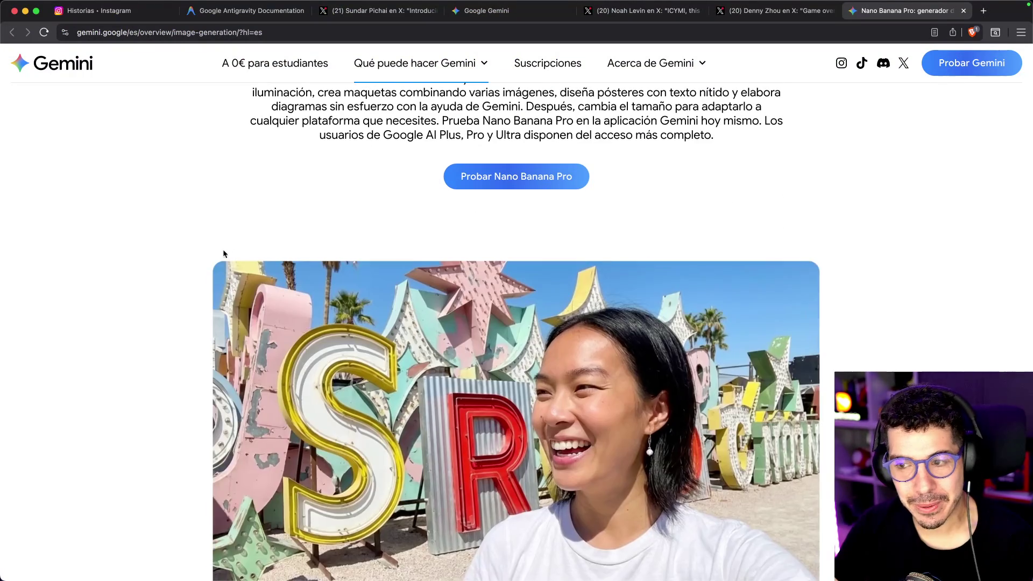
{"action": "scroll", "coordinate": [198, 264], "scroll_direction": "down", "scroll_amount": 2}
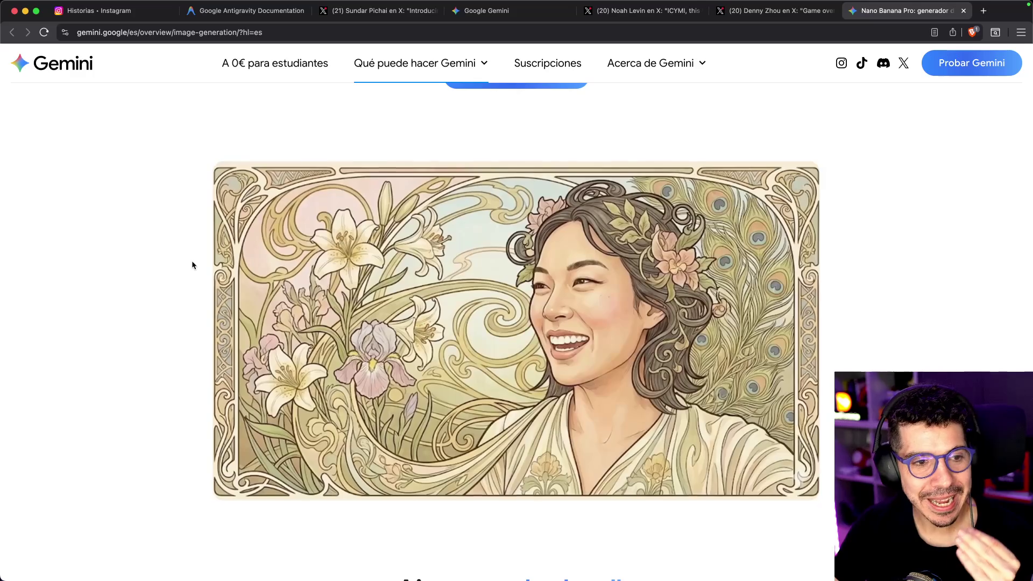
{"action": "scroll", "coordinate": [189, 263], "scroll_direction": "down", "scroll_amount": 4}
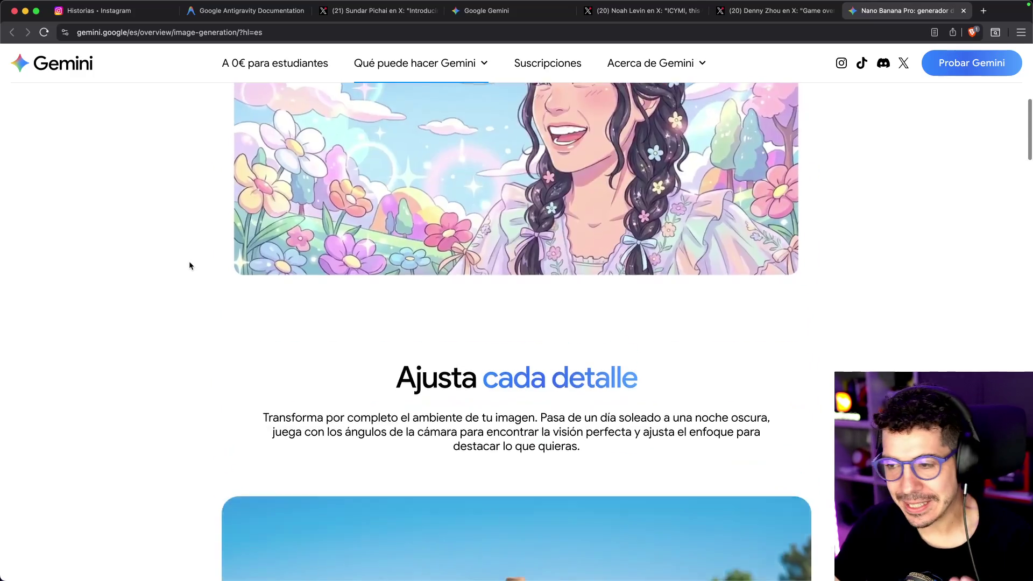
{"action": "scroll", "coordinate": [189, 262], "scroll_direction": "down", "scroll_amount": 6}
{"action": "scroll", "coordinate": [199, 261], "scroll_direction": "down", "scroll_amount": 2}
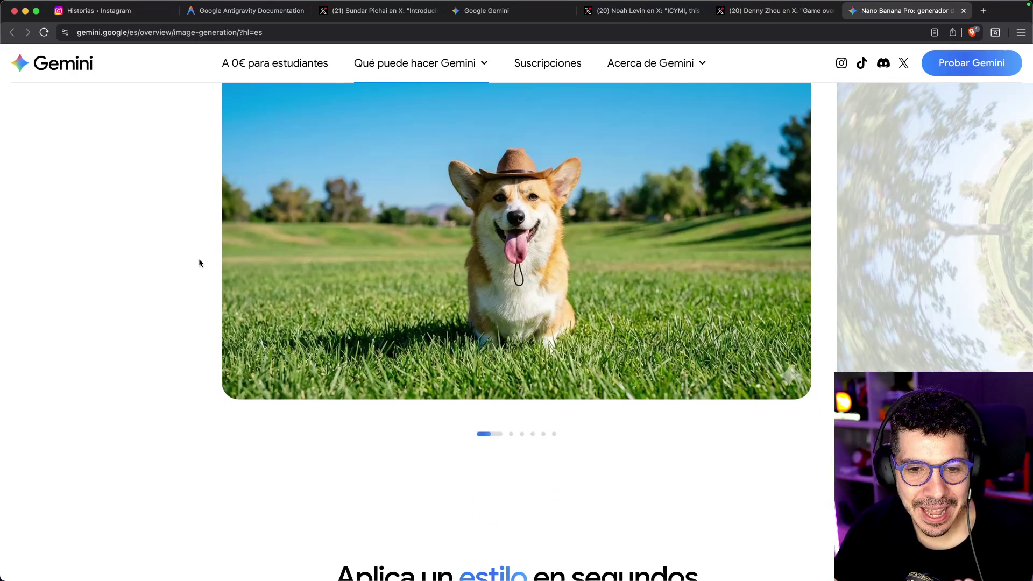
{"action": "scroll", "coordinate": [199, 259], "scroll_direction": "down", "scroll_amount": 12}
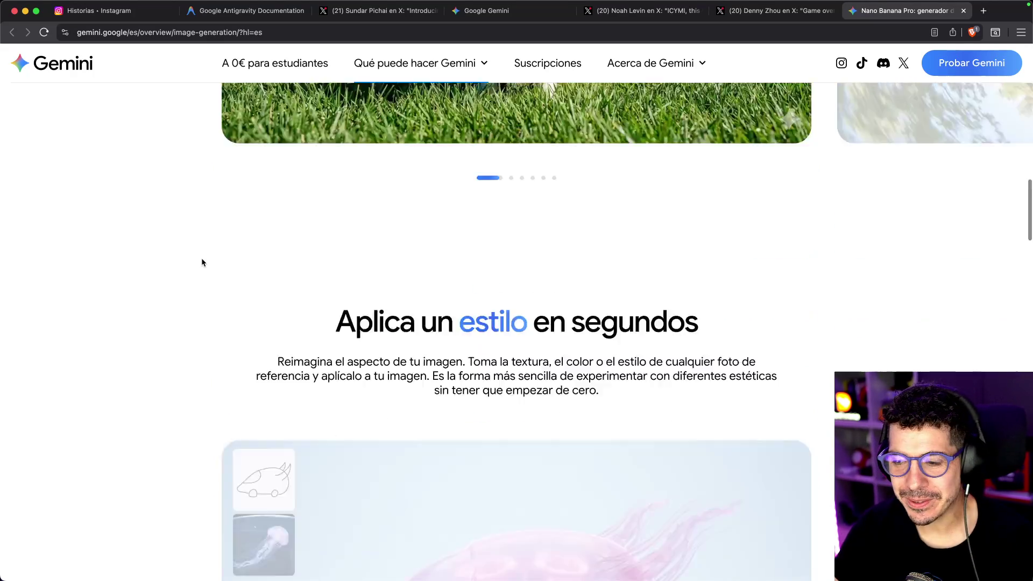
{"action": "scroll", "coordinate": [203, 280], "scroll_direction": "up", "scroll_amount": 6}
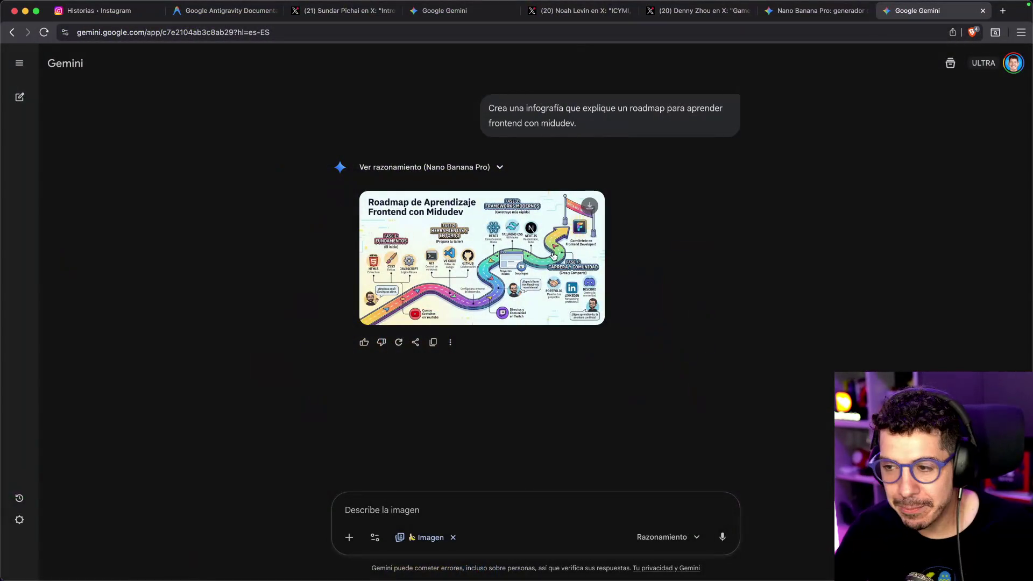
- Enlarge the generated image in the Gemini chat
{"action": "left_click", "coordinate": [529, 248]}
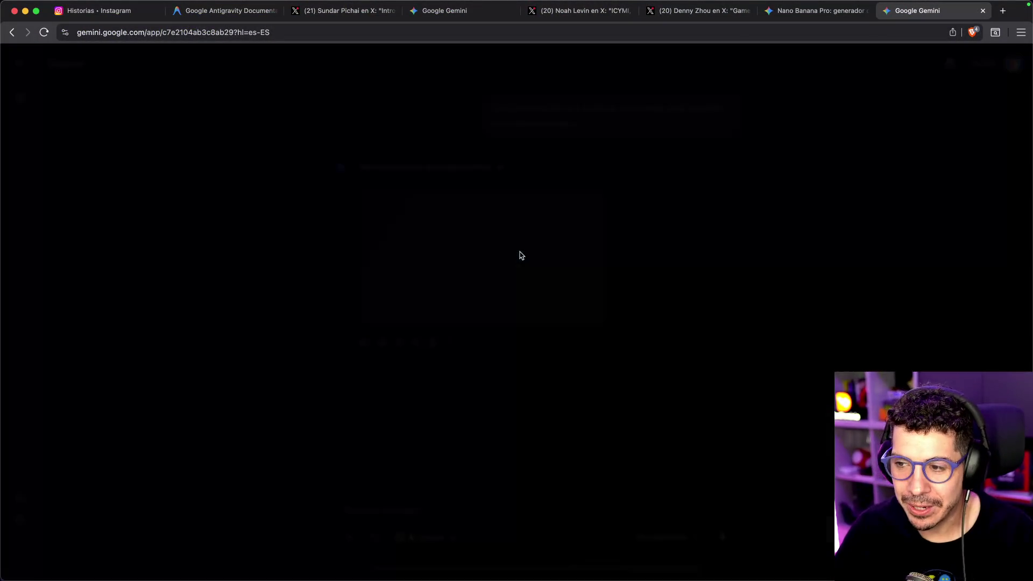
- Highlight the prompt and inspect the frontend learning roadmap infographic enlarged
{"action": "key", "text": "Escape"}
{"action": "mouse_move", "coordinate": [581, 109]}
{"action": "left_mouse_down"}
{"action": "mouse_move", "coordinate": [705, 110]}
{"action": "mouse_move", "coordinate": [619, 127]}
{"action": "left_mouse_up"}
{"action": "left_click", "coordinate": [459, 258]}
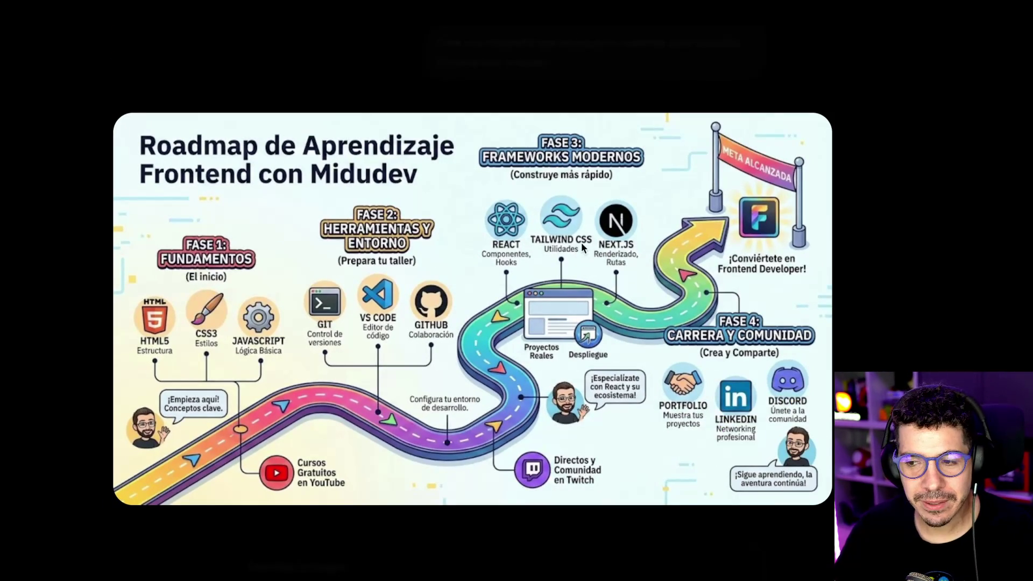
{"action": "scroll", "coordinate": [308, 503], "scroll_direction": "up", "scroll_amount": 5}
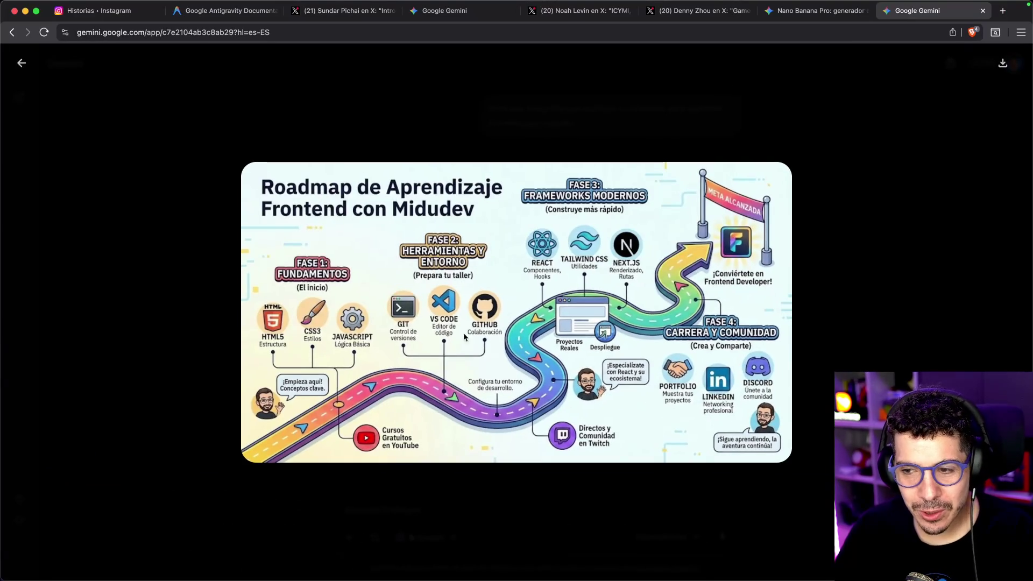
{"action": "left_click", "coordinate": [232, 173]}
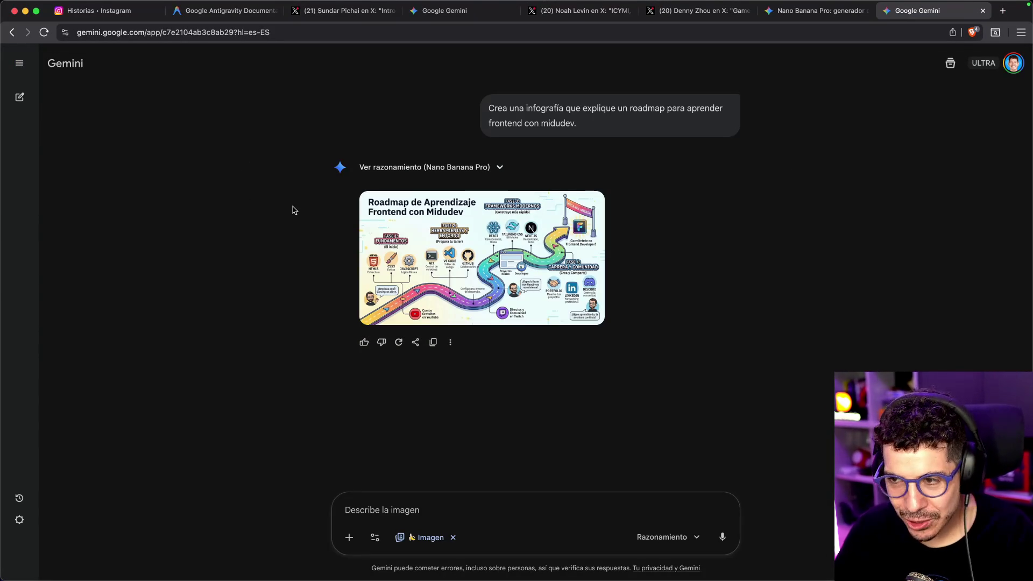
- Search the web for the presenter's handle in a new tab
{"action": "key", "text": "ctrl+t"}
{"action": "type", "text": "midudev"}
{"action": "key", "text": "Return"}
- Copy the Platzi photo from the Google Images results
{"action": "left_click", "coordinate": [275, 112]}
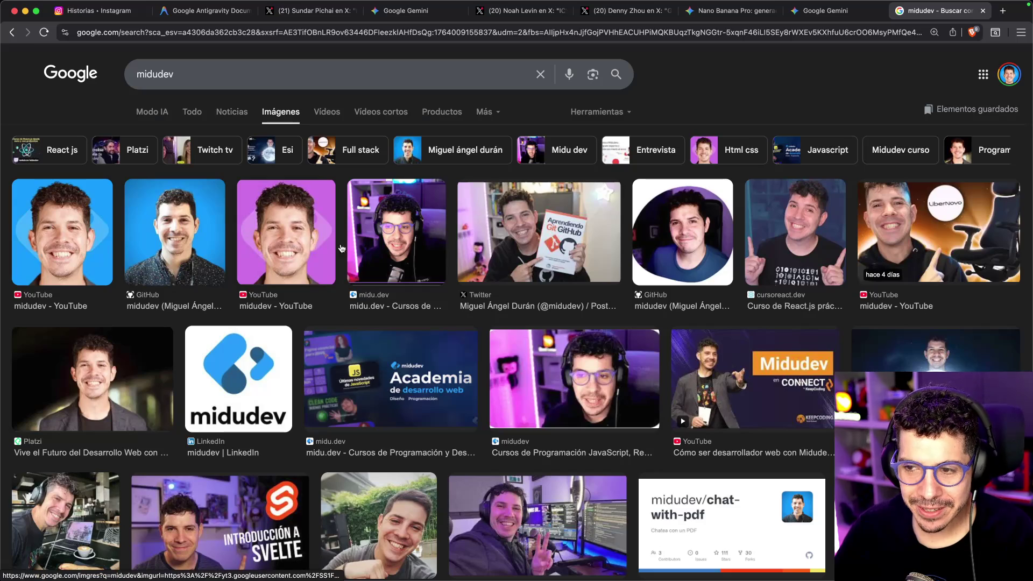
{"action": "left_click", "coordinate": [92, 379]}
{"action": "right_click", "coordinate": [822, 283]}
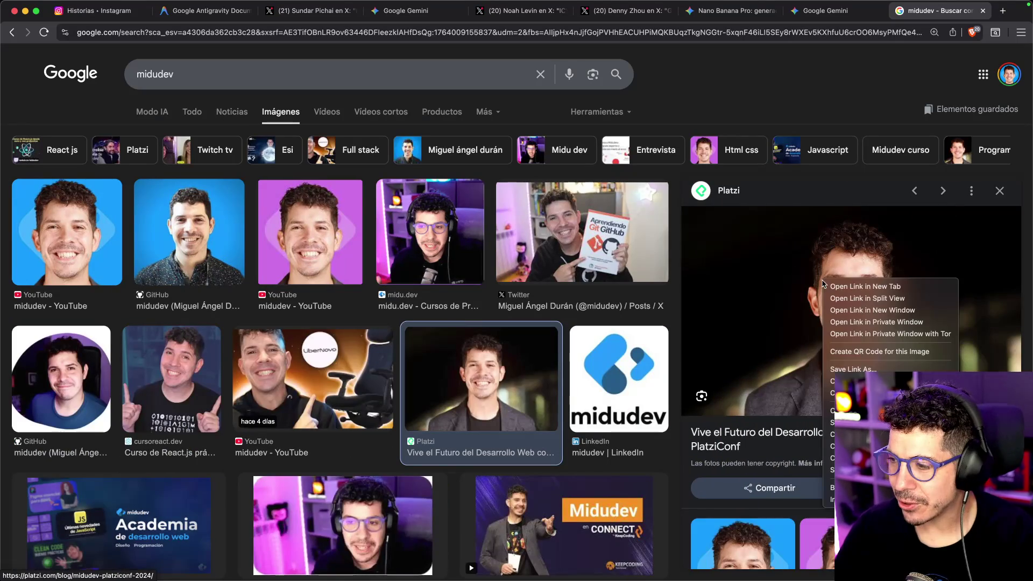
{"action": "left_click", "coordinate": [839, 434]}
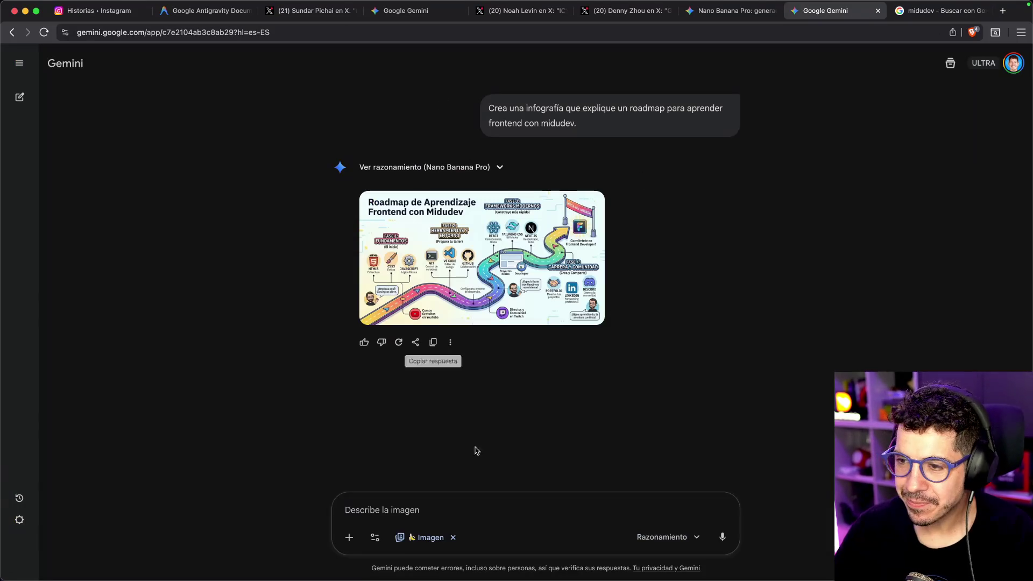
- Paste the photo into Gemini with the 'Ponle barba' request, send it, and check the model list
{"action": "left_click", "coordinate": [825, 11]}
{"action": "key", "text": "super+v"}
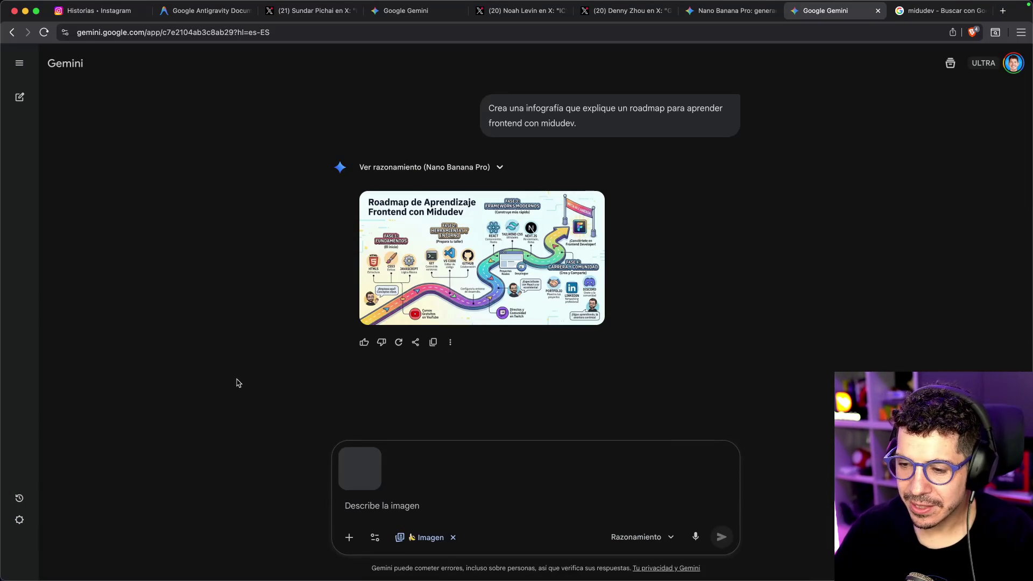
{"action": "type", "text": "Pon"}
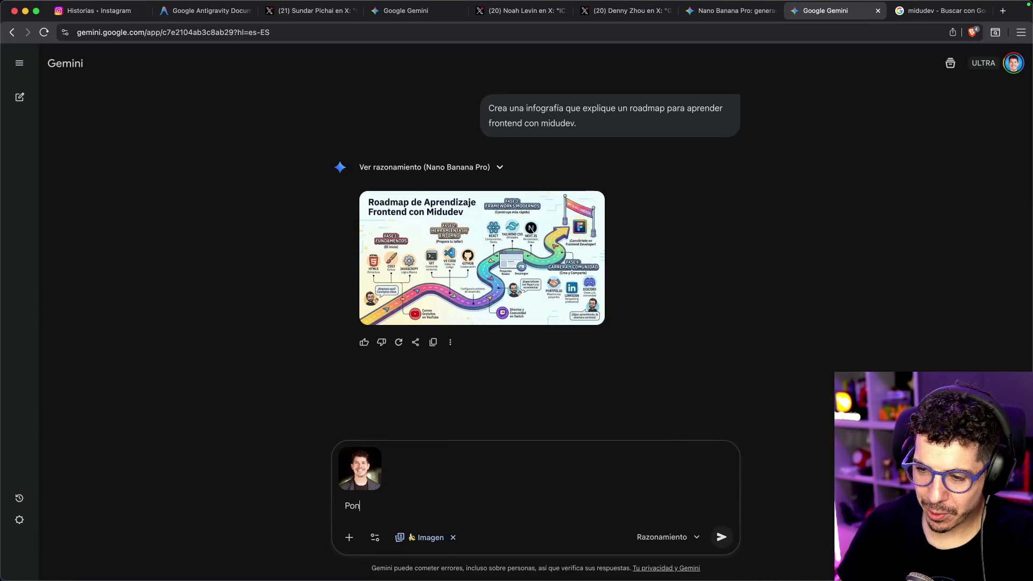
{"action": "key", "text": "Return"}
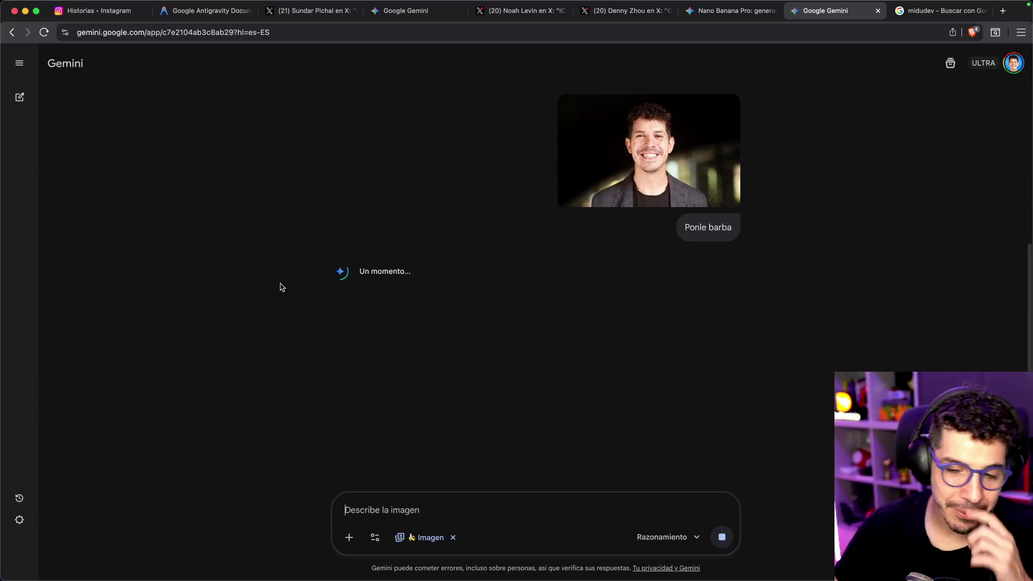
{"action": "left_click", "coordinate": [670, 536]}
{"action": "left_click", "coordinate": [493, 414]}
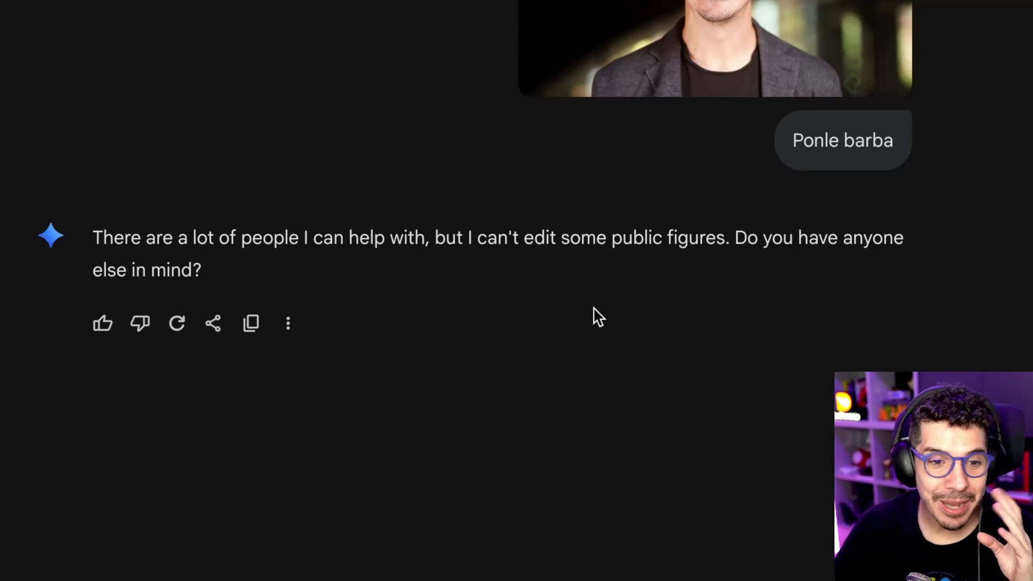
{"action": "left_click_drag", "start_coordinate": [229, 238], "coordinate": [414, 240]}
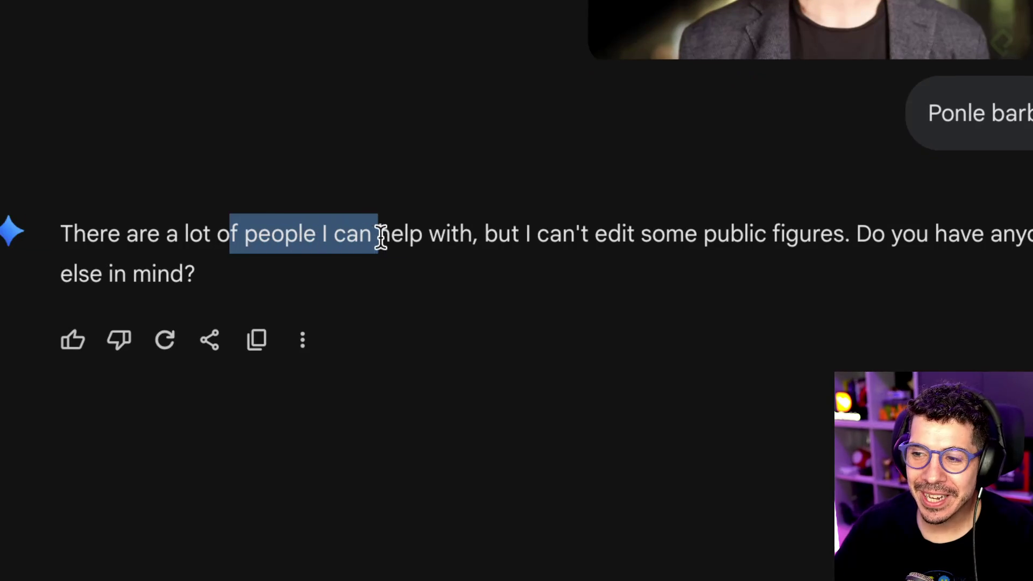
{"action": "left_click", "coordinate": [521, 237]}
{"action": "left_click_drag", "start_coordinate": [536, 237], "coordinate": [821, 237]}
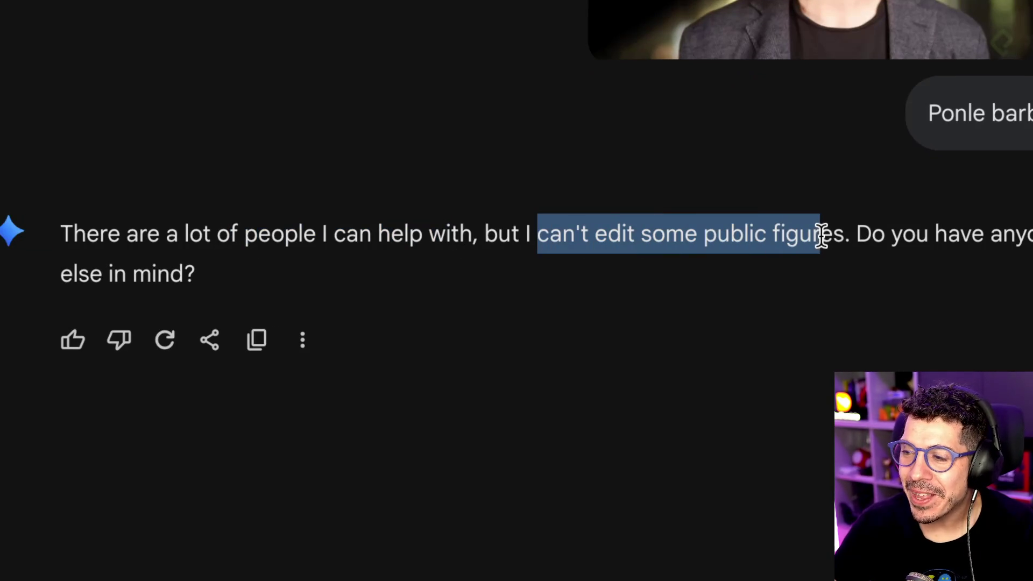
{"action": "left_click", "coordinate": [821, 237]}
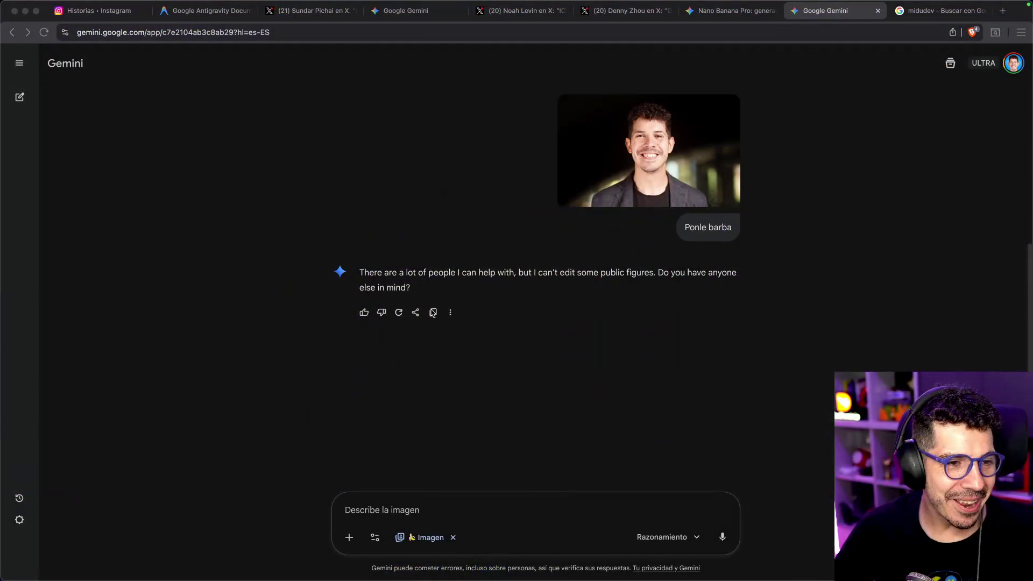
{"action": "left_click", "coordinate": [633, 270]}
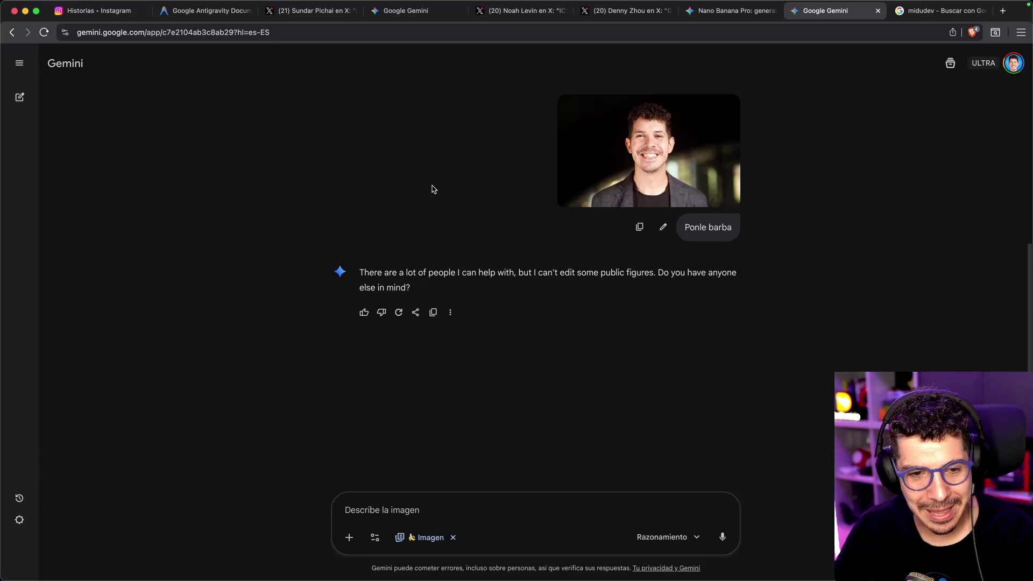
{"action": "scroll", "coordinate": [530, 305], "scroll_direction": "down", "scroll_amount": 1}
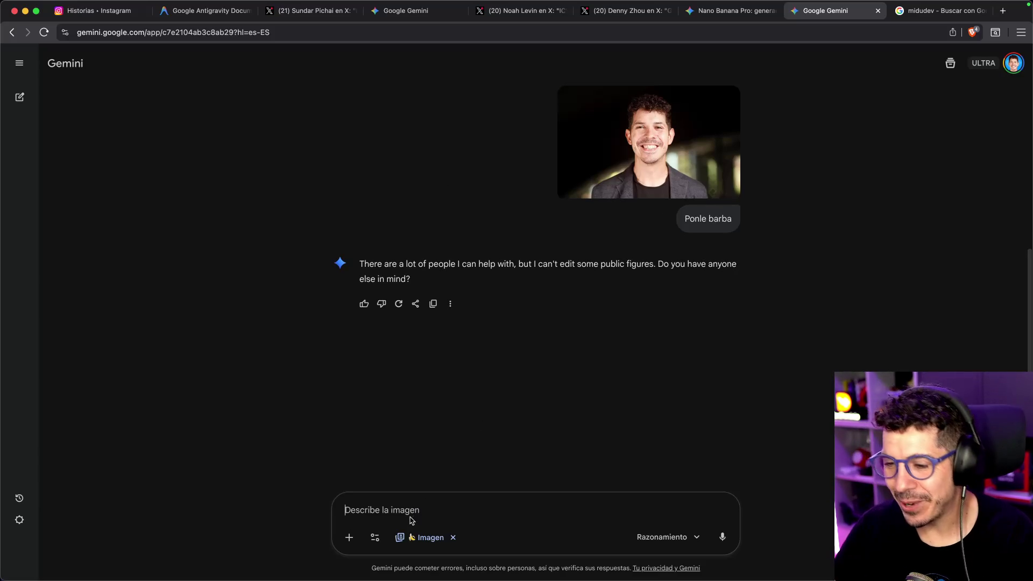
- Ask Gemini to draw a zombie coding a TypeScript Fibonacci solution, then scroll the reply
{"action": "type", "text": "Dibuja un zombie que esté programando en un ordenador y que se vea"}
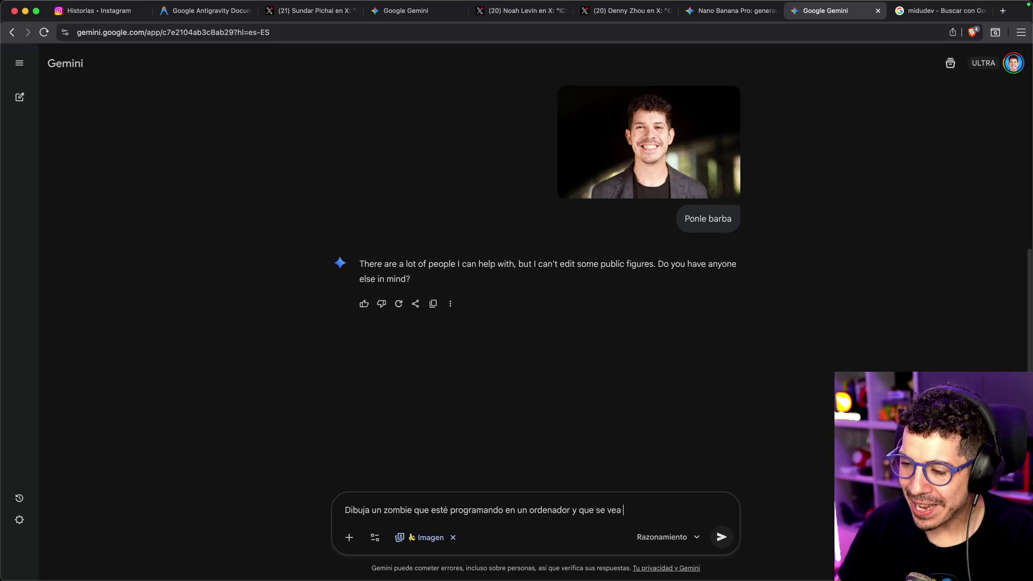
{"action": "type", "text": "o que es la solución de fibonacci en"}
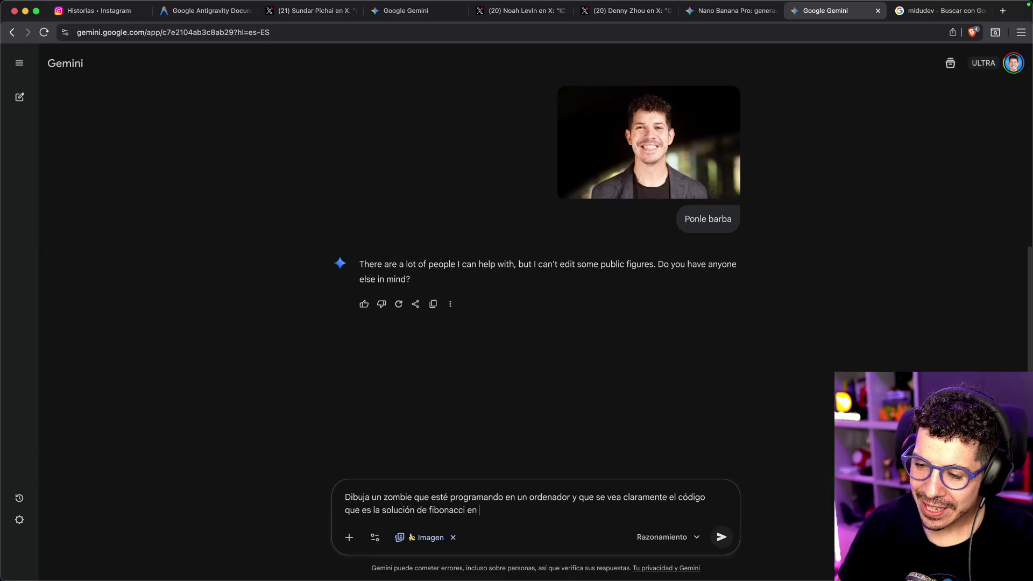
{"action": "type", "text": "pt"}
{"action": "key", "text": "Return"}
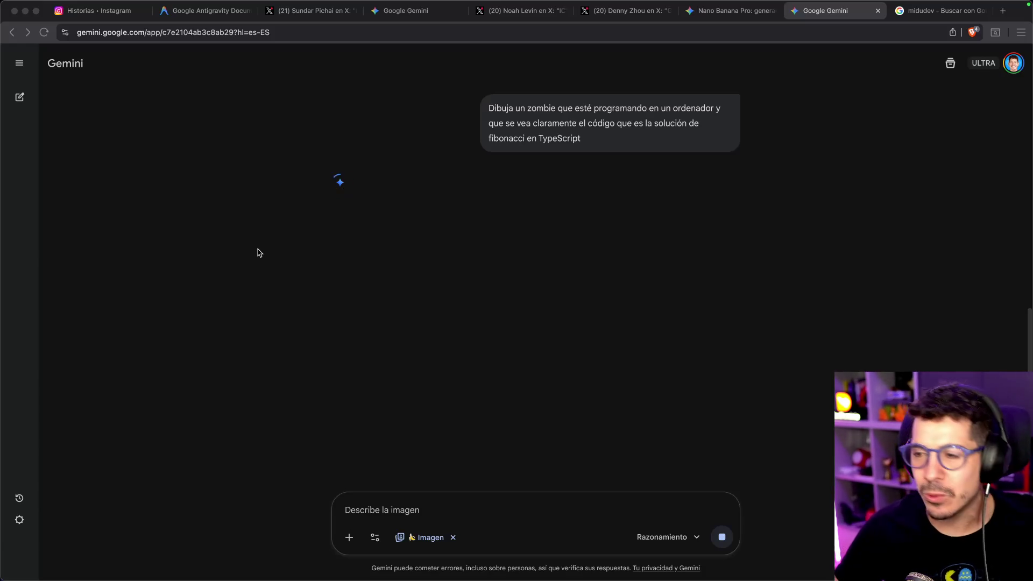
{"action": "scroll", "coordinate": [275, 264], "scroll_direction": "up", "scroll_amount": 3}
{"action": "scroll", "coordinate": [276, 267], "scroll_direction": "down", "scroll_amount": 2}
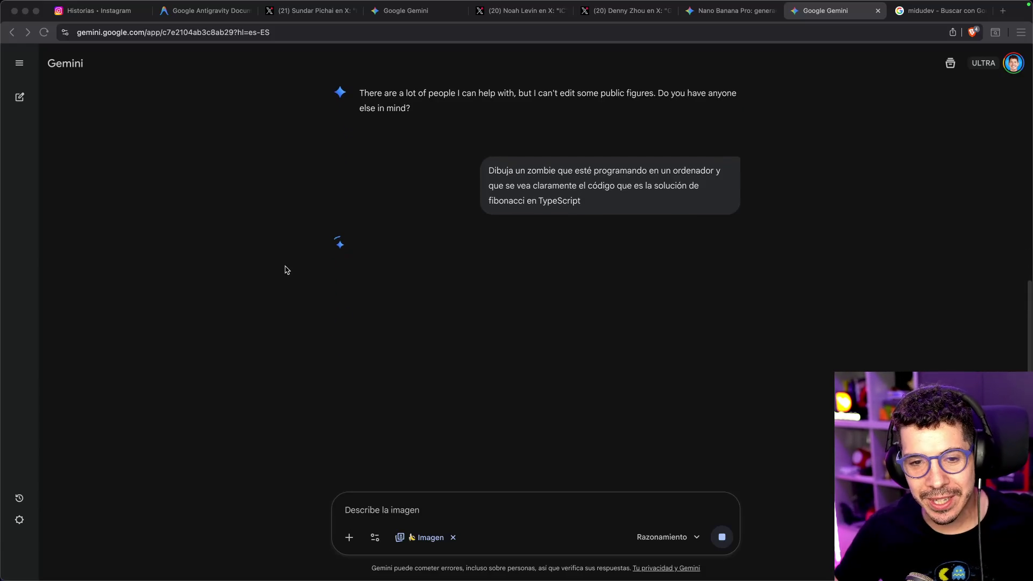
{"action": "scroll", "coordinate": [286, 266], "scroll_direction": "down", "scroll_amount": 2}
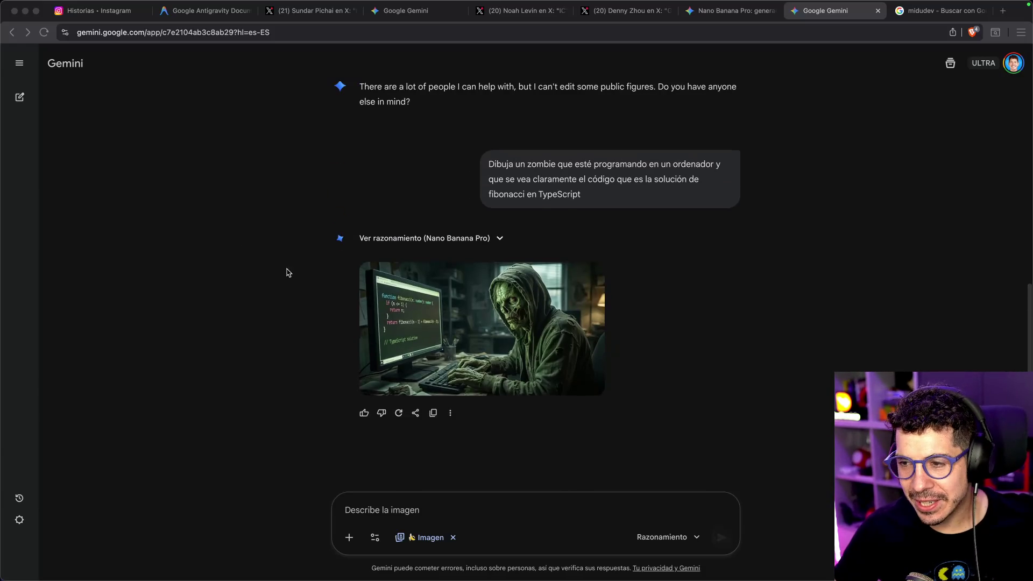
- View the generated zombie image full size, then close the viewer
{"action": "left_click", "coordinate": [434, 256]}
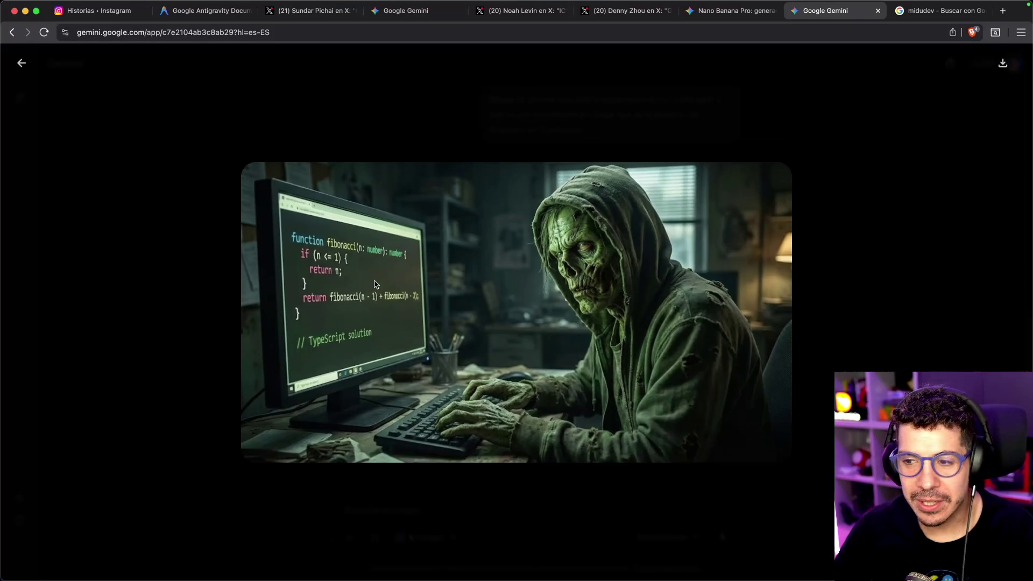
{"action": "key", "text": "Escape"}
{"action": "type", "text": "Haz que el zombie se parezca MUCHO a midudev. Y añade un comentario encima de la funci"}
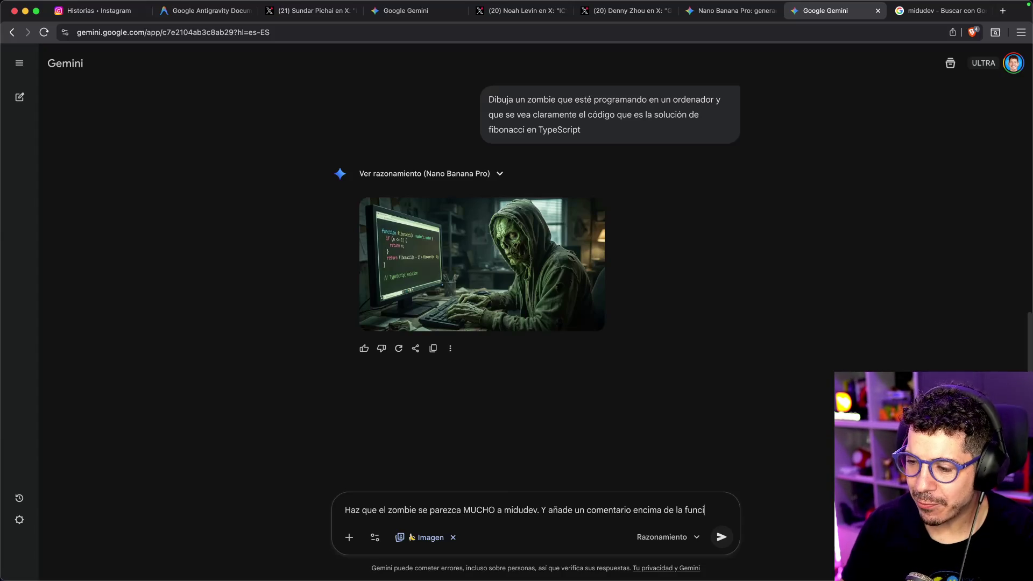
- Send the follow-up requesting the presenter's likeness and a comment above the Fibonacci function
{"action": "type", "text": "ón que diga"}
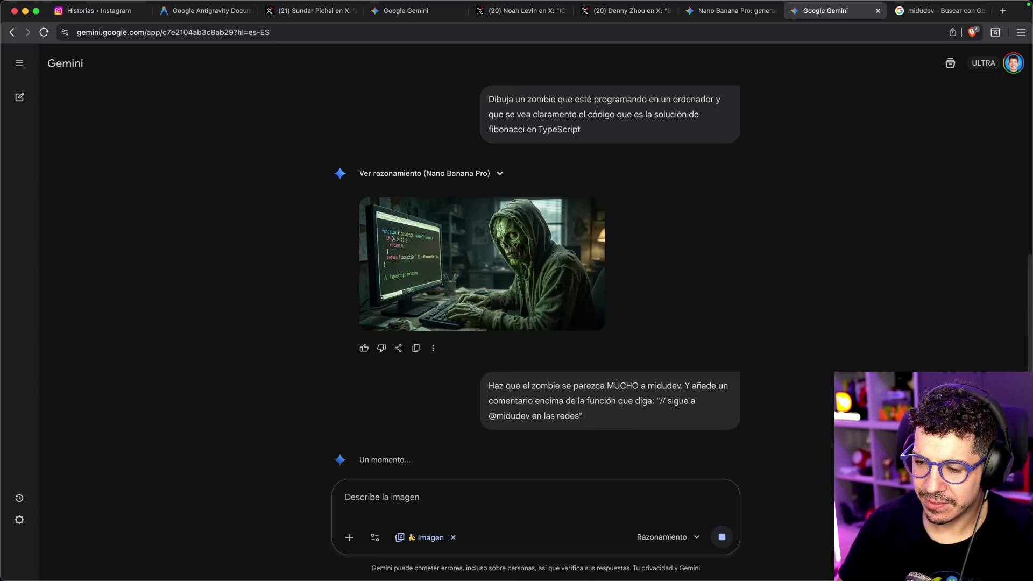
{"action": "key", "text": "Return"}
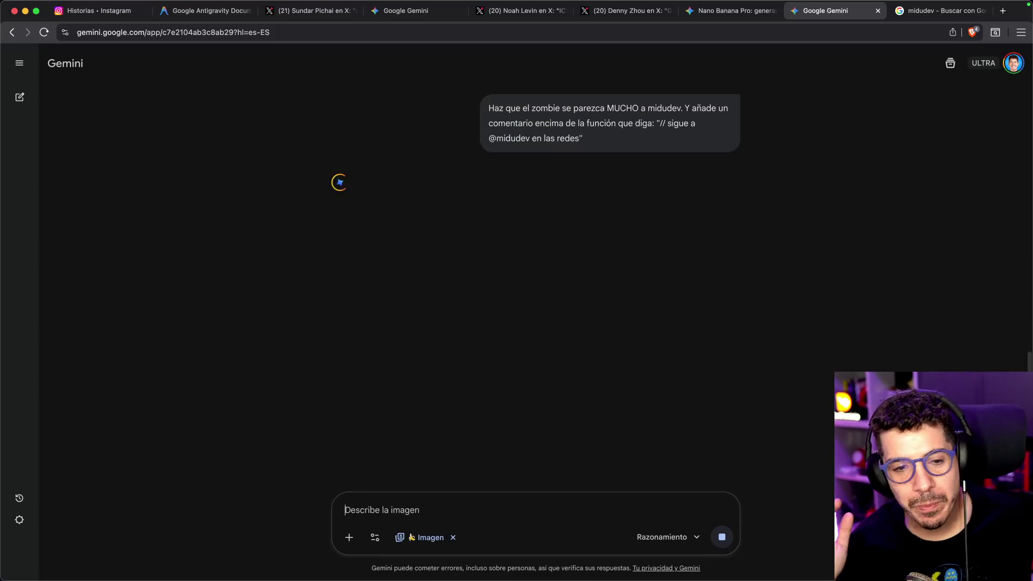
{"action": "scroll", "coordinate": [393, 242], "scroll_direction": "up", "scroll_amount": 5}
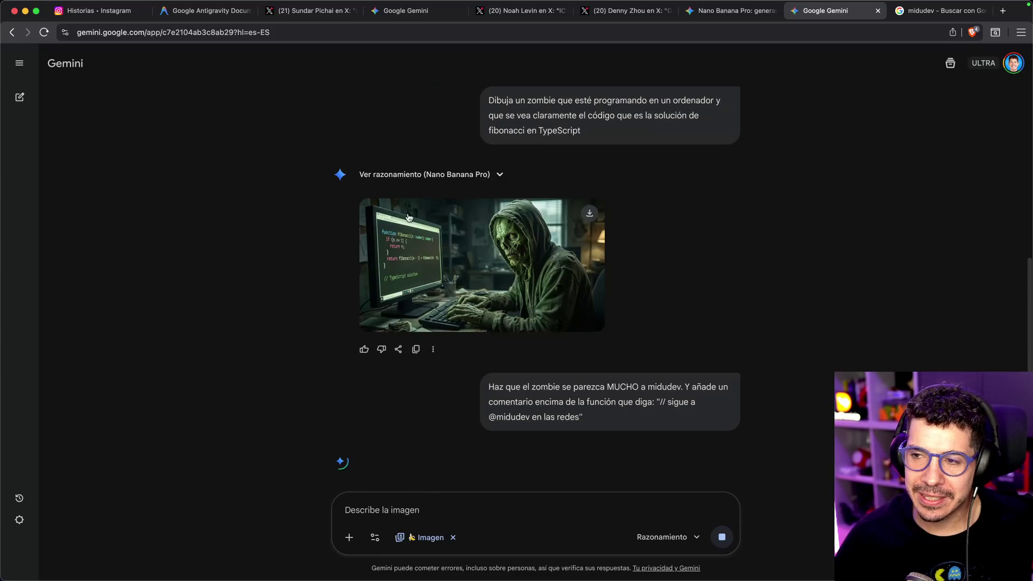
- Check the zombie image full size, then open the Nano Banana Pro profile from its X game-assets post
{"action": "left_click", "coordinate": [377, 245]}
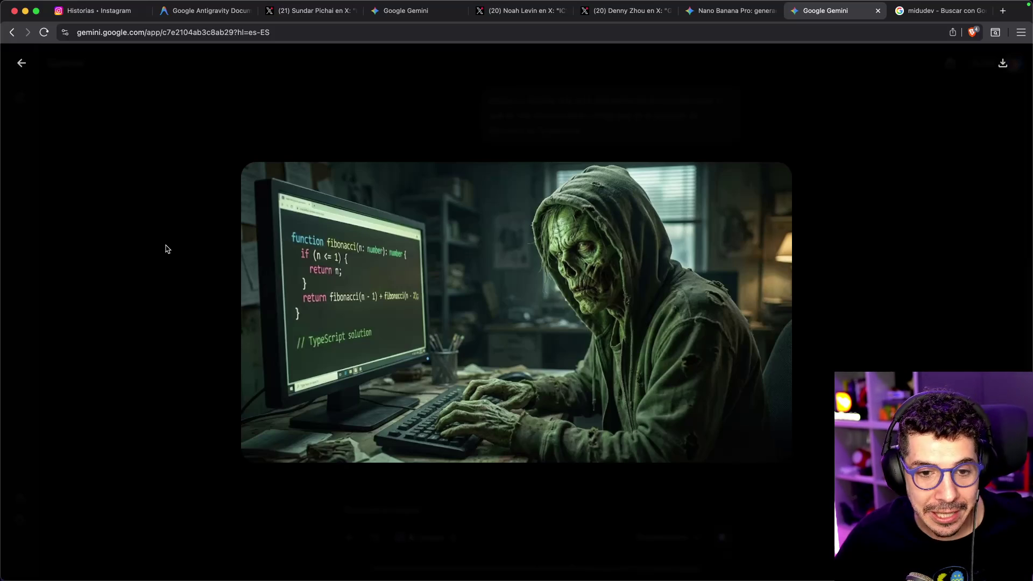
{"action": "left_click", "coordinate": [167, 247]}
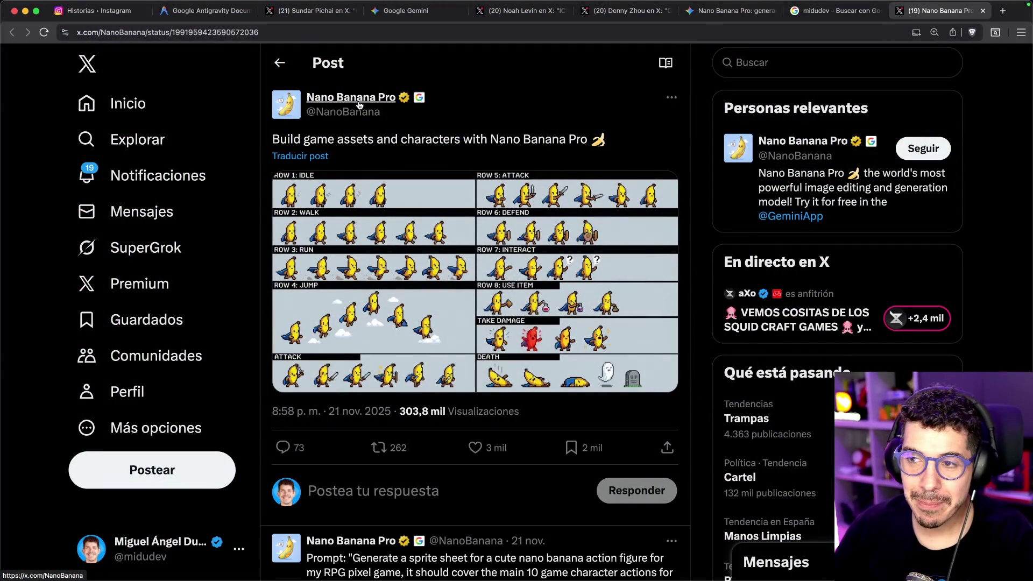
{"action": "left_click", "coordinate": [353, 99], "text": "super"}
- Browse the Nano Banana Pro profile feed and open its 'Build game assets and characters' post
{"action": "left_click", "coordinate": [942, 9]}
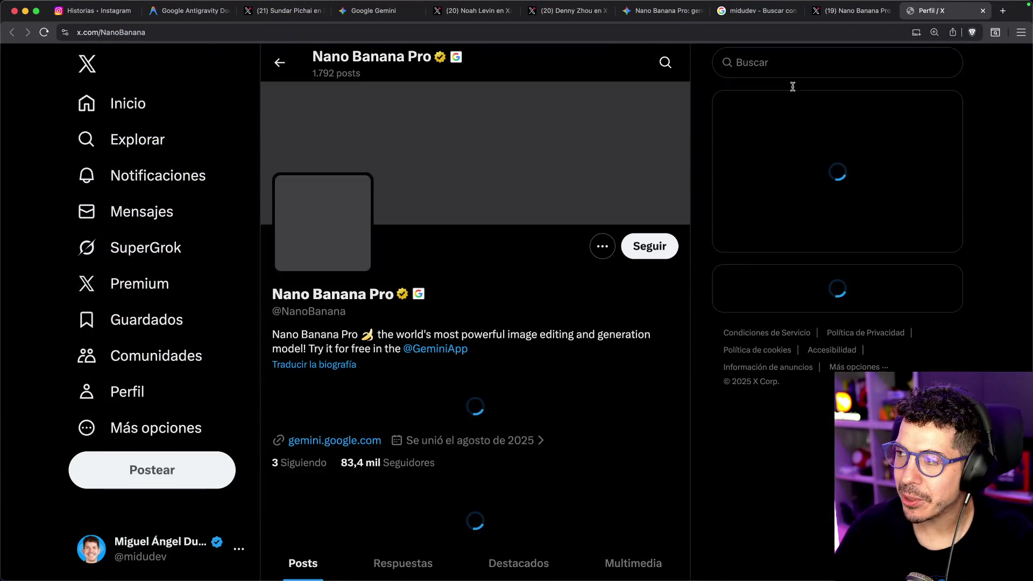
{"action": "scroll", "coordinate": [492, 367], "scroll_direction": "down", "scroll_amount": 5}
{"action": "scroll", "coordinate": [493, 367], "scroll_direction": "down", "scroll_amount": 15}
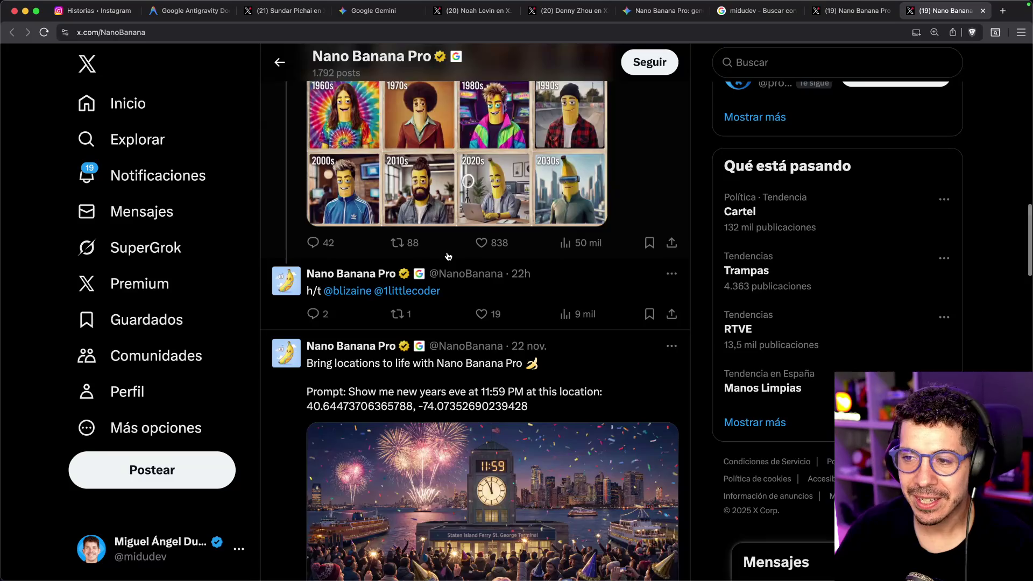
{"action": "scroll", "coordinate": [409, 262], "scroll_direction": "up", "scroll_amount": 5}
{"action": "scroll", "coordinate": [420, 269], "scroll_direction": "up", "scroll_amount": 1}
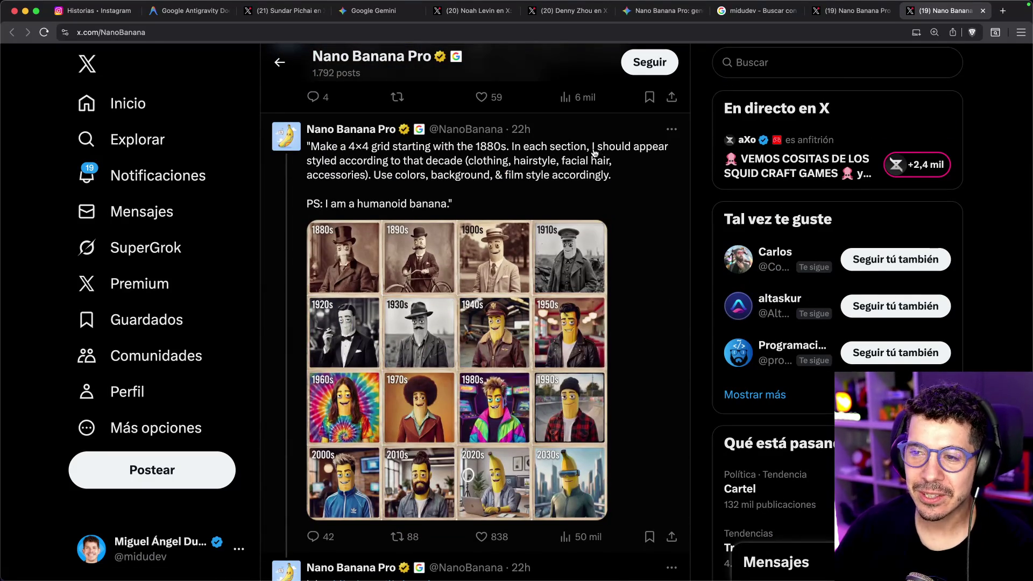
{"action": "scroll", "coordinate": [455, 318], "scroll_direction": "down", "scroll_amount": 15}
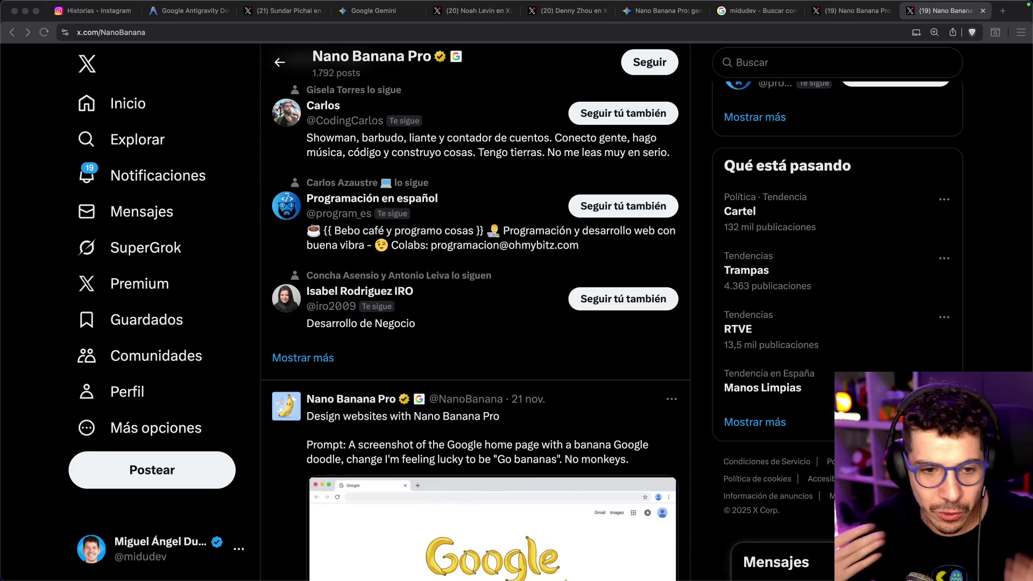
{"action": "scroll", "coordinate": [297, 245], "scroll_direction": "down", "scroll_amount": 8}
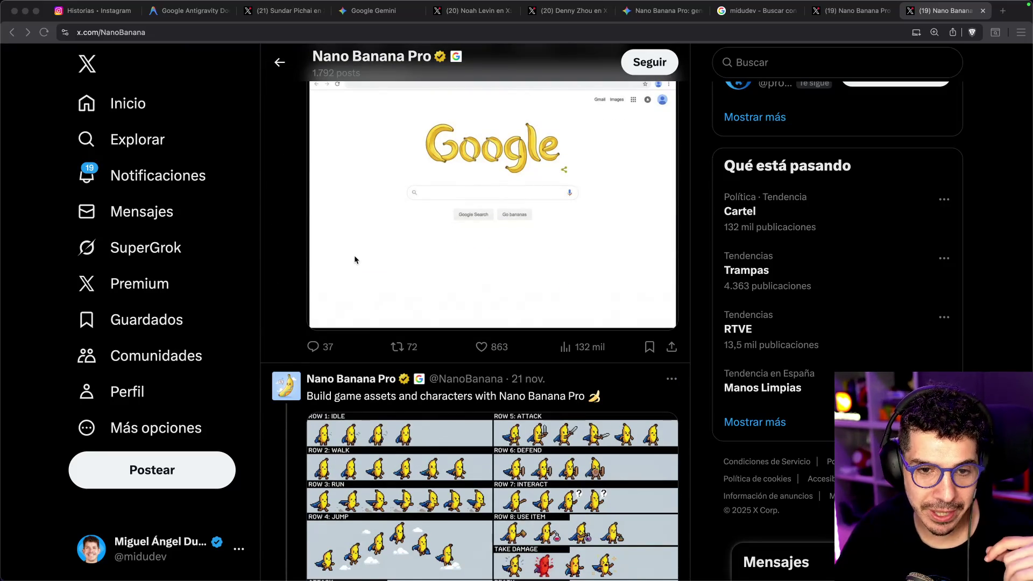
{"action": "scroll", "coordinate": [357, 261], "scroll_direction": "down", "scroll_amount": 8}
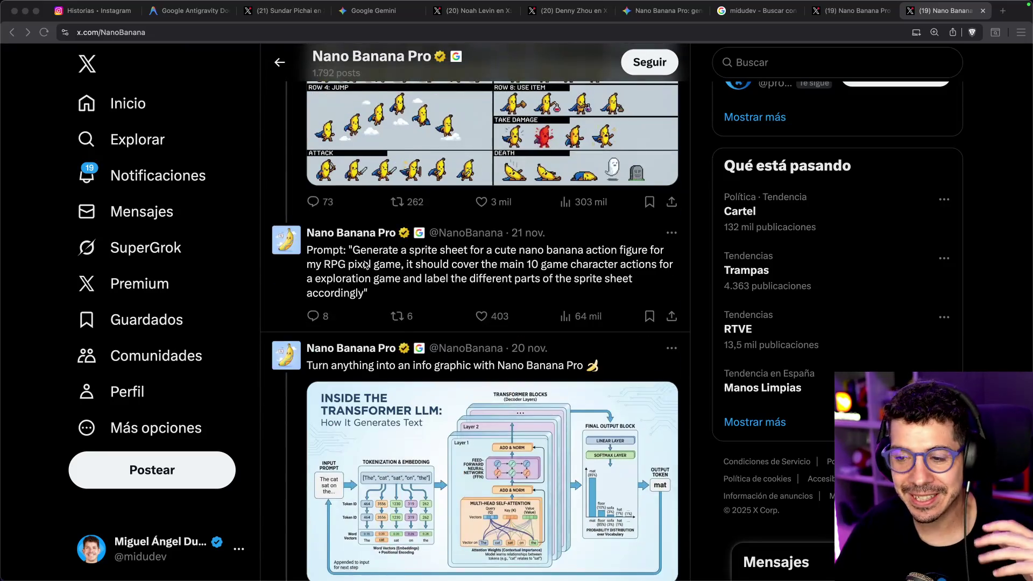
{"action": "scroll", "coordinate": [388, 261], "scroll_direction": "up", "scroll_amount": 3}
{"action": "left_click", "coordinate": [378, 145]}
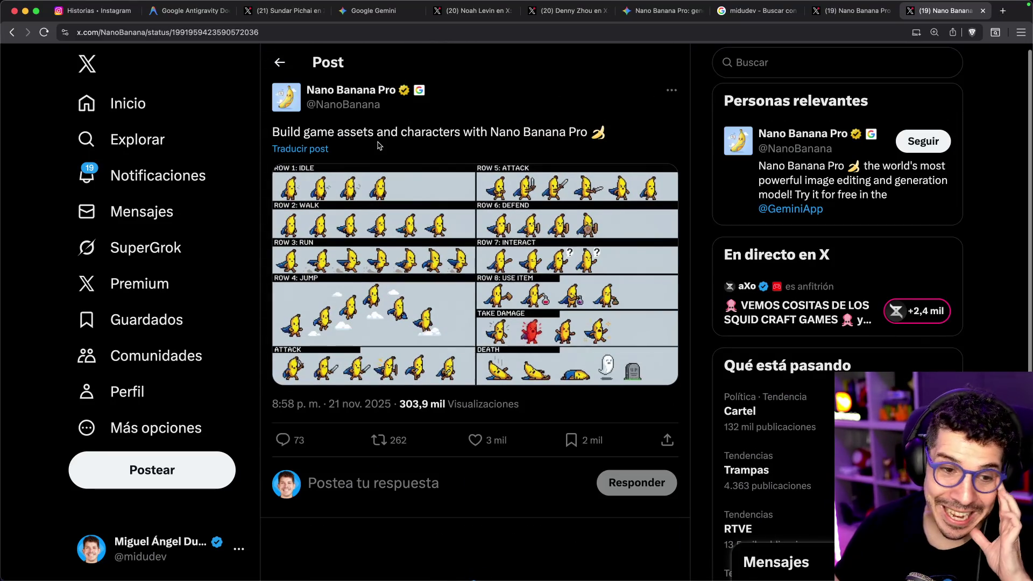
{"action": "left_click", "coordinate": [363, 195]}
{"action": "key", "text": "Escape"}
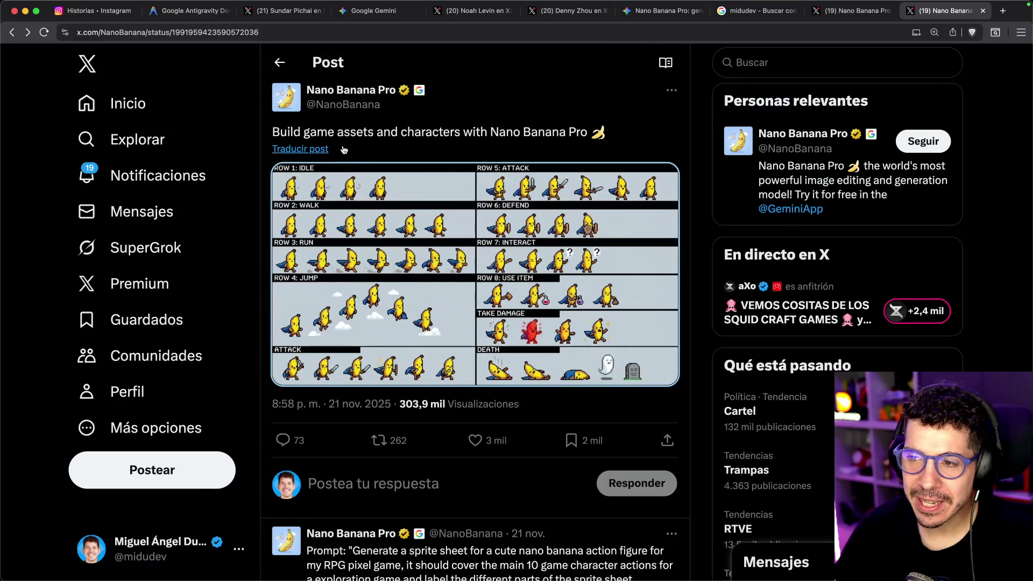
{"action": "left_click_drag", "start_coordinate": [293, 132], "coordinate": [347, 133]}
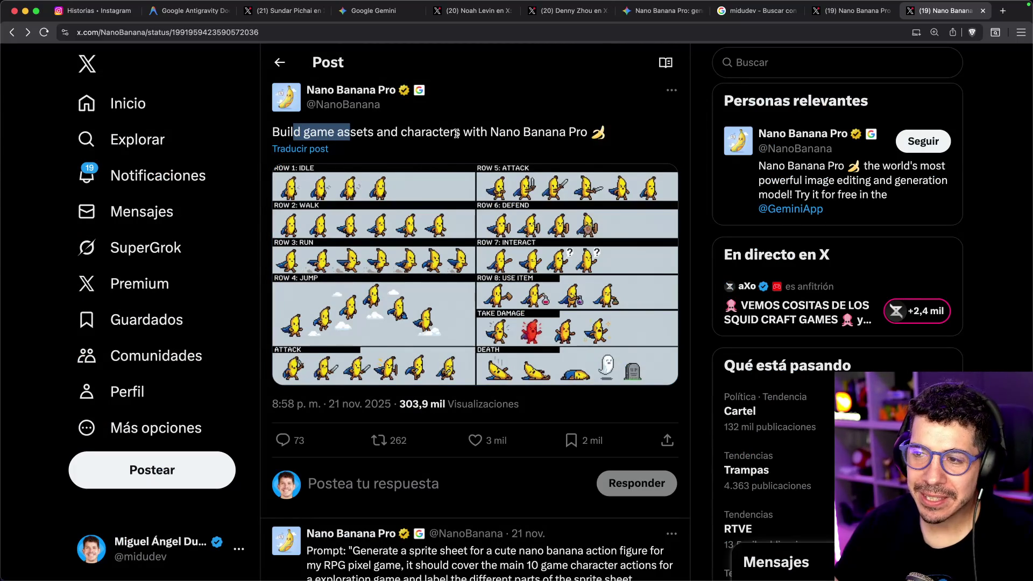
{"action": "scroll", "coordinate": [574, 132], "scroll_direction": "down", "scroll_amount": 5}
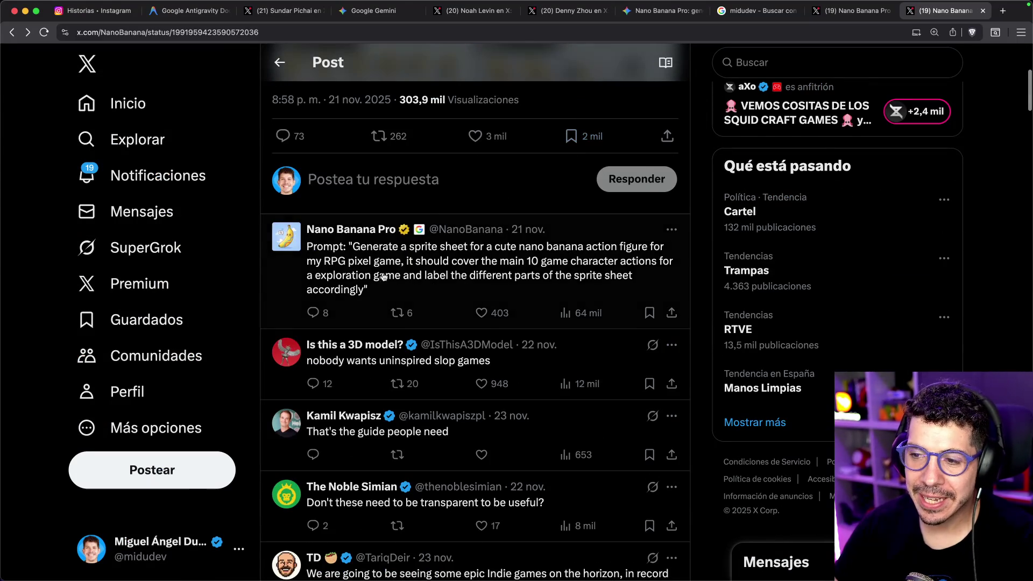
{"action": "left_click", "coordinate": [430, 344]}
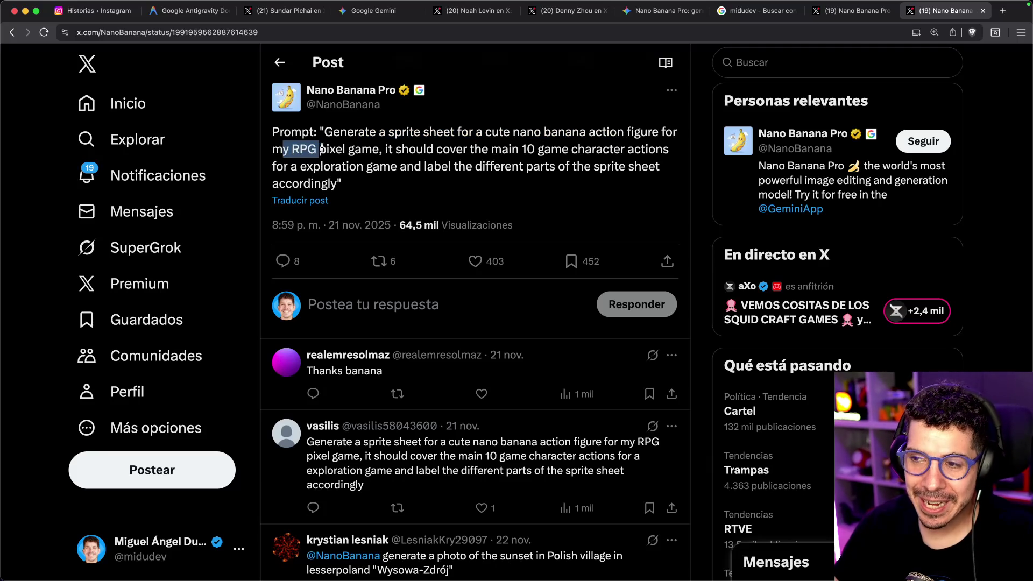
{"action": "left_click", "coordinate": [279, 62]}
{"action": "scroll", "coordinate": [484, 269], "scroll_direction": "up", "scroll_amount": 5}
{"action": "left_click", "coordinate": [521, 276]}
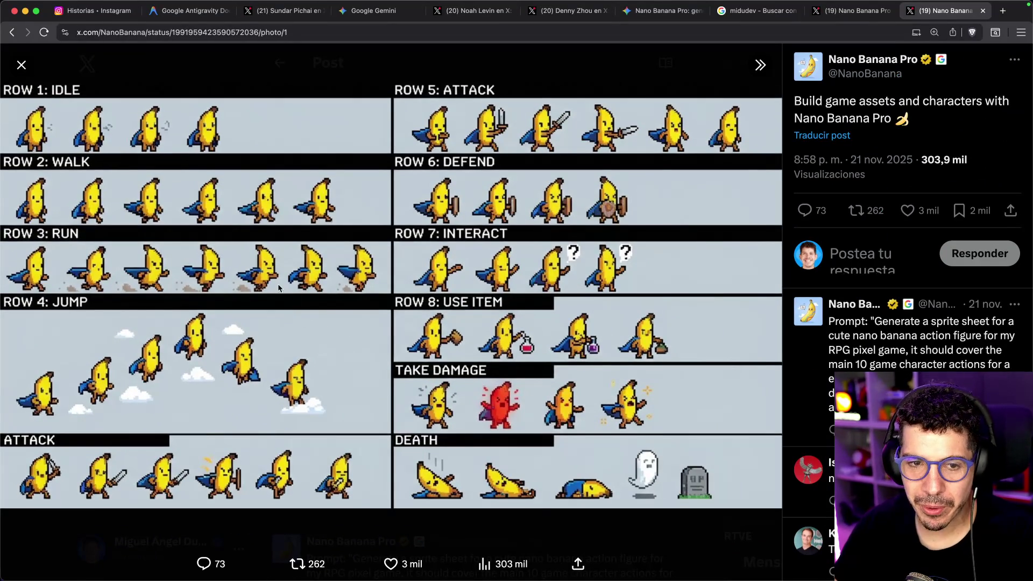
{"action": "key", "text": "super+w"}
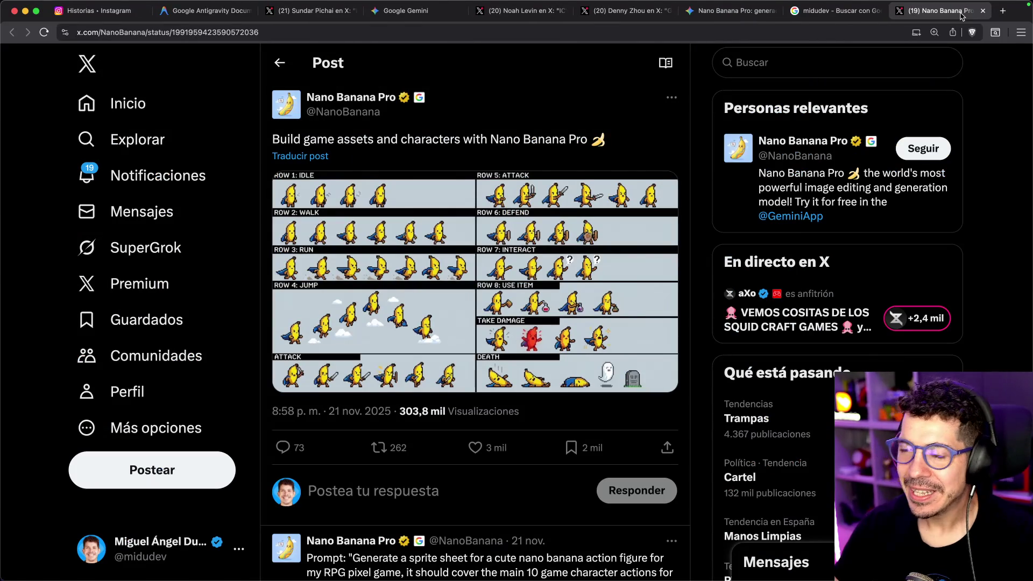
{"action": "key", "text": "super+w"}
{"action": "key", "text": "super+w"}
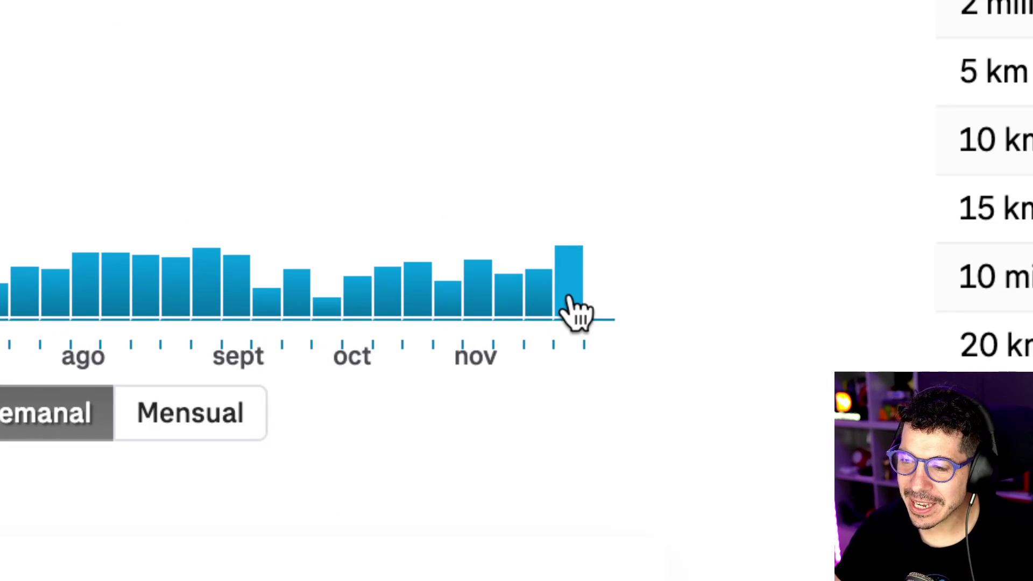
- Inspect the current week's bar in the chart
{"action": "left_click", "coordinate": [576, 304]}
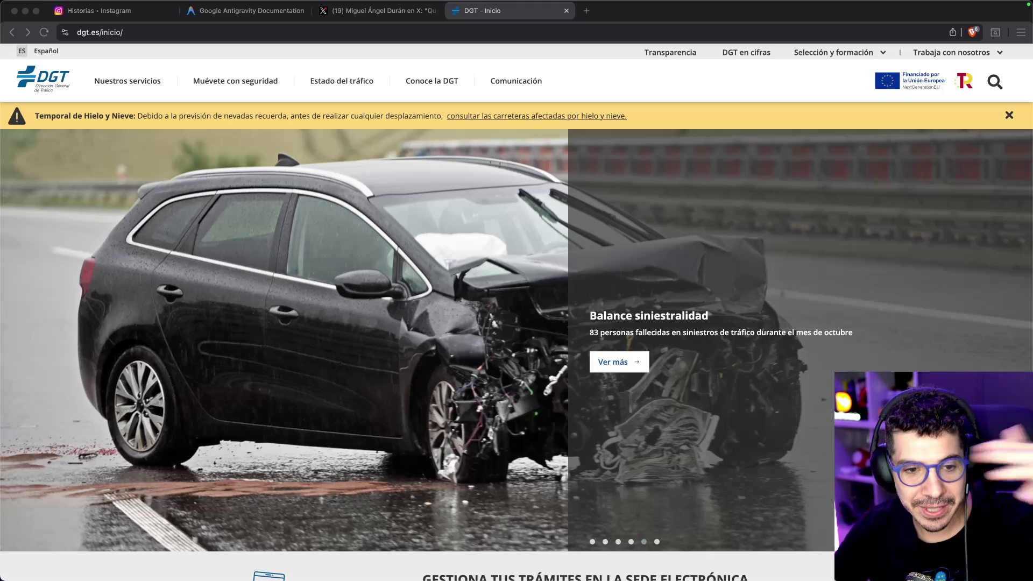
- Browse the DGT homepage carousel back to the V16 beacon slide, then close the DGT tab
{"action": "scroll", "coordinate": [389, 392], "scroll_direction": "down", "scroll_amount": 5}
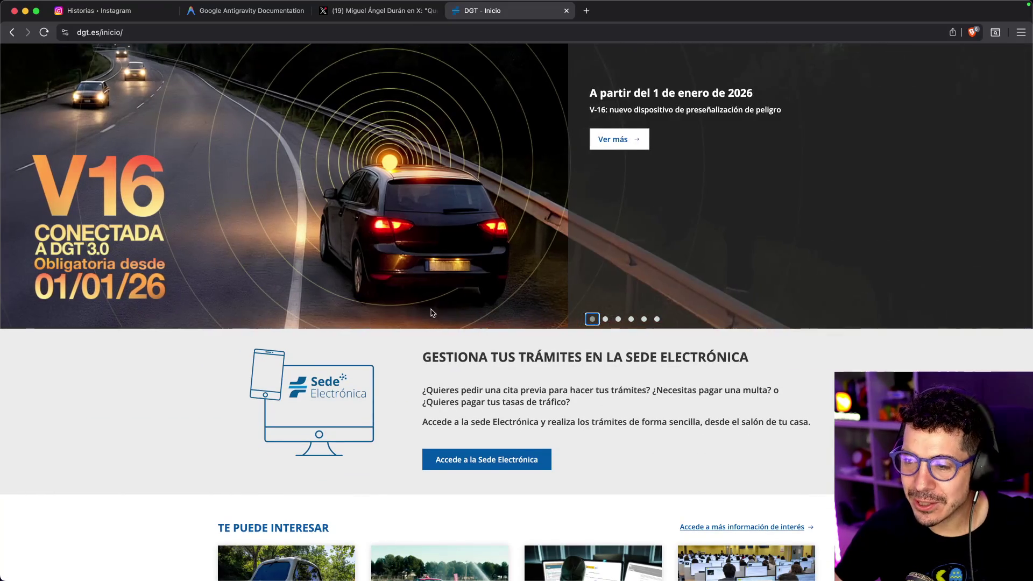
{"action": "scroll", "coordinate": [131, 349], "scroll_direction": "up", "scroll_amount": 3}
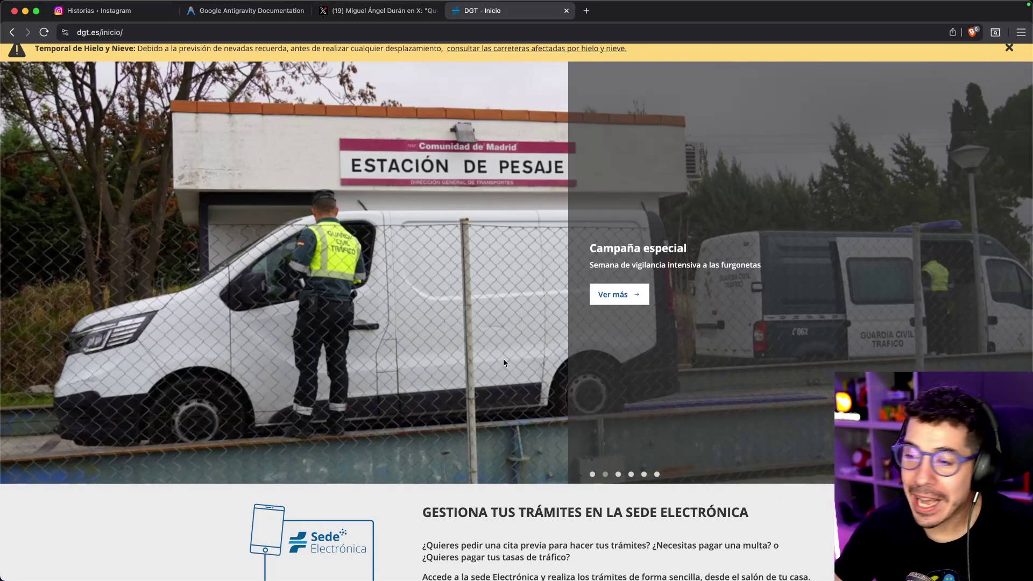
{"action": "left_click", "coordinate": [591, 473]}
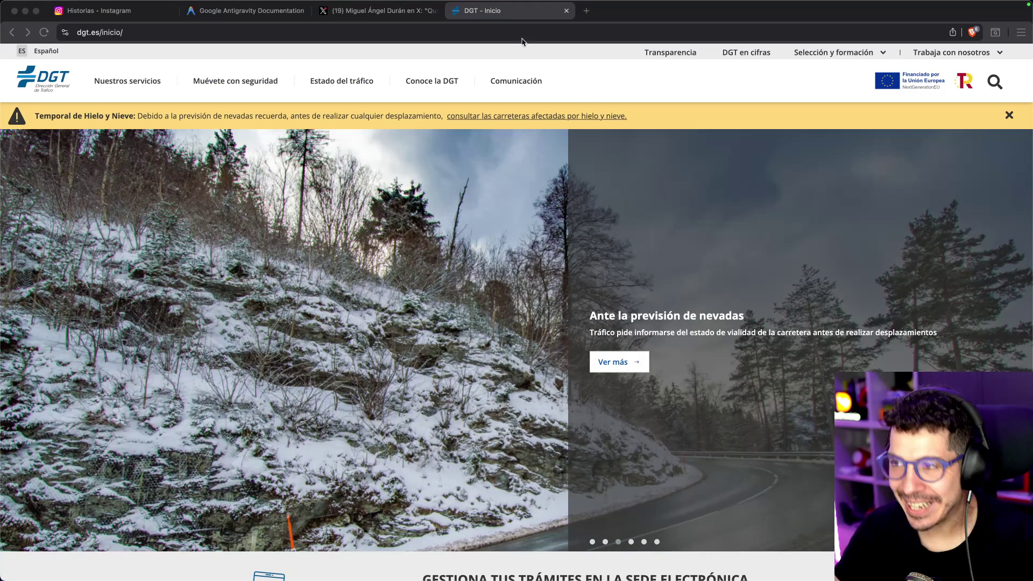
{"action": "middle_click", "coordinate": [507, 16]}
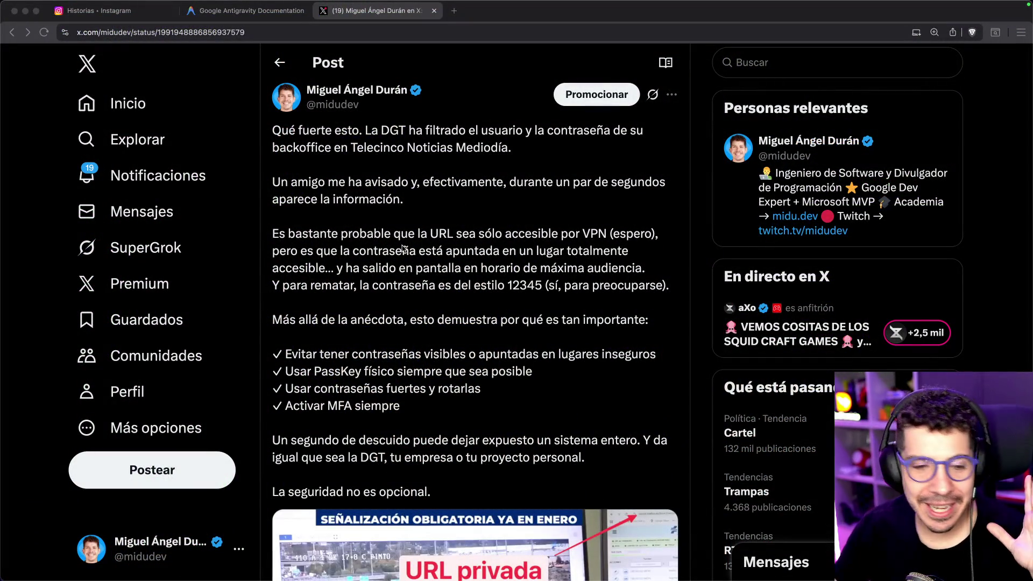
- Zoom the X post to 150% so its text is easier to read
{"action": "left_click", "coordinate": [502, 237]}
{"action": "key", "text": "super+plus"}
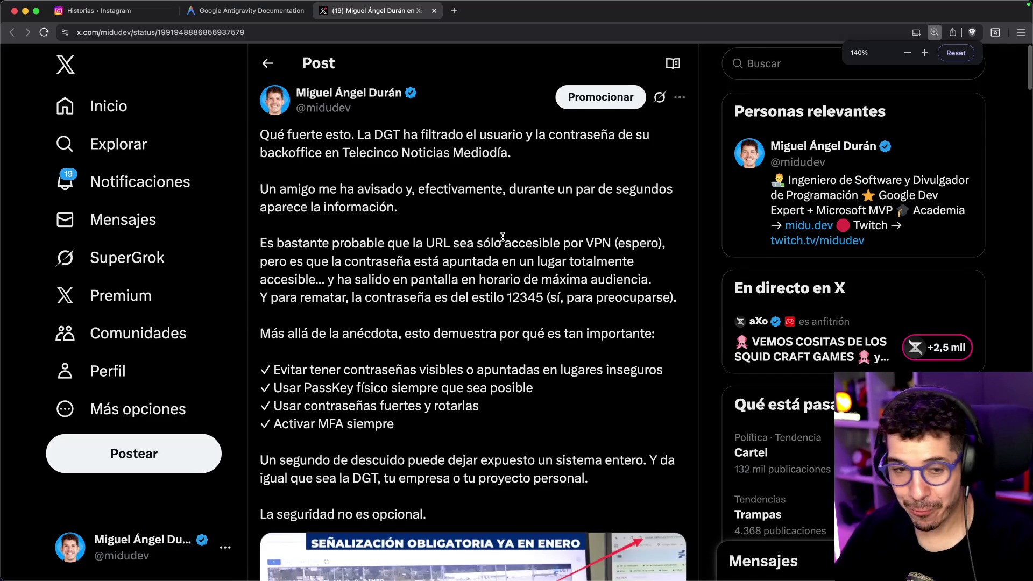
{"action": "key", "text": "super+plus"}
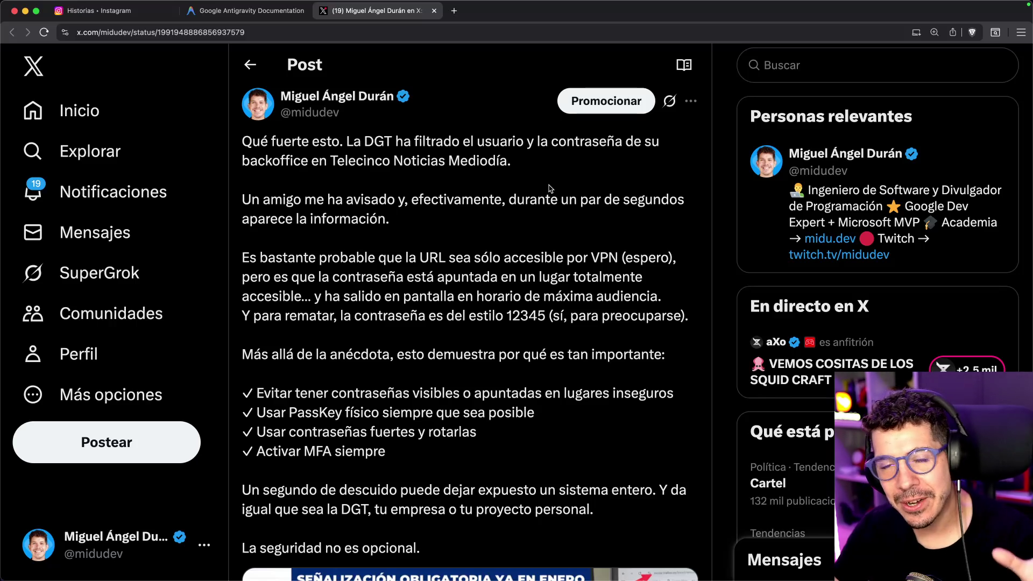
- View the 'URL privada' image full size, then return to the post's advice list
{"action": "scroll", "coordinate": [550, 188], "scroll_direction": "down", "scroll_amount": 5}
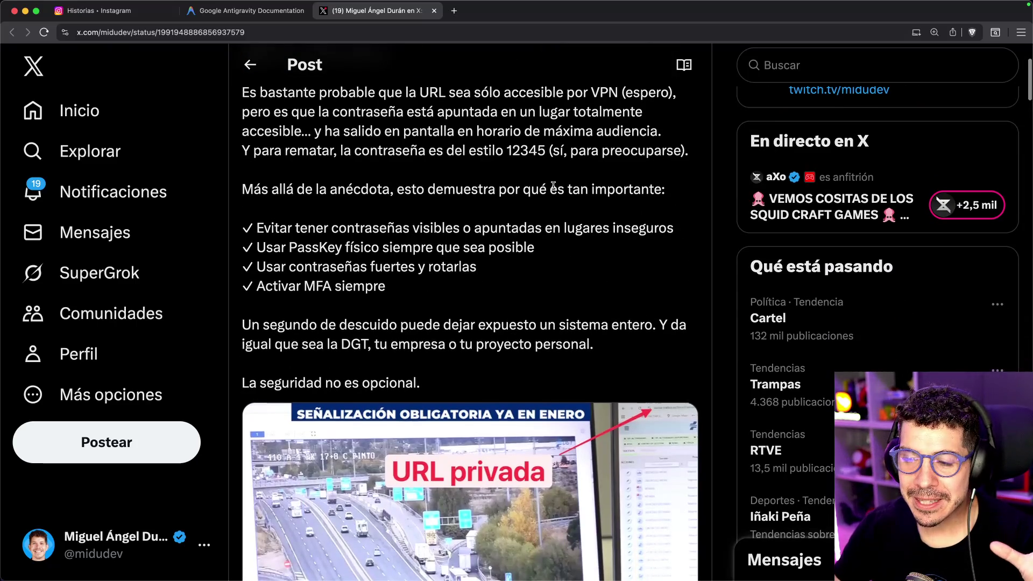
{"action": "scroll", "coordinate": [553, 186], "scroll_direction": "down", "scroll_amount": 3}
{"action": "left_click", "coordinate": [645, 291]}
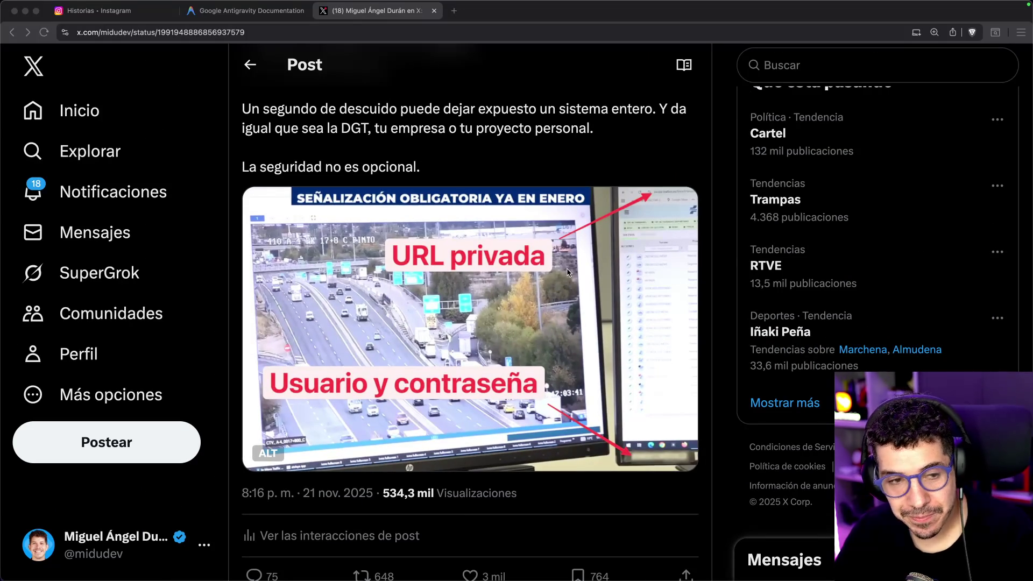
{"action": "scroll", "coordinate": [565, 273], "scroll_direction": "up", "scroll_amount": 5}
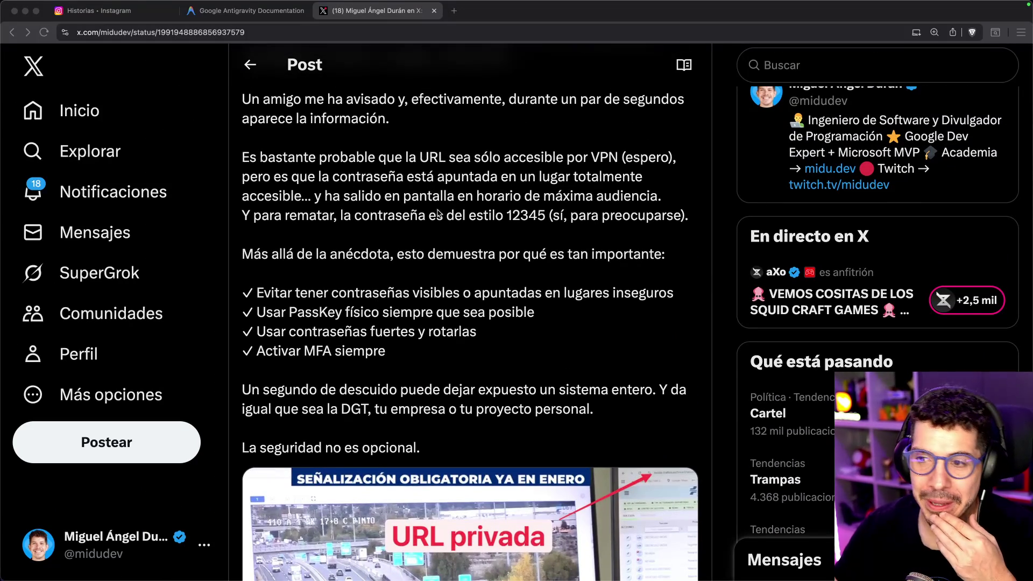
{"action": "scroll", "coordinate": [437, 214], "scroll_direction": "up", "scroll_amount": 1}
{"action": "left_click_drag", "start_coordinate": [404, 210], "coordinate": [474, 216]}
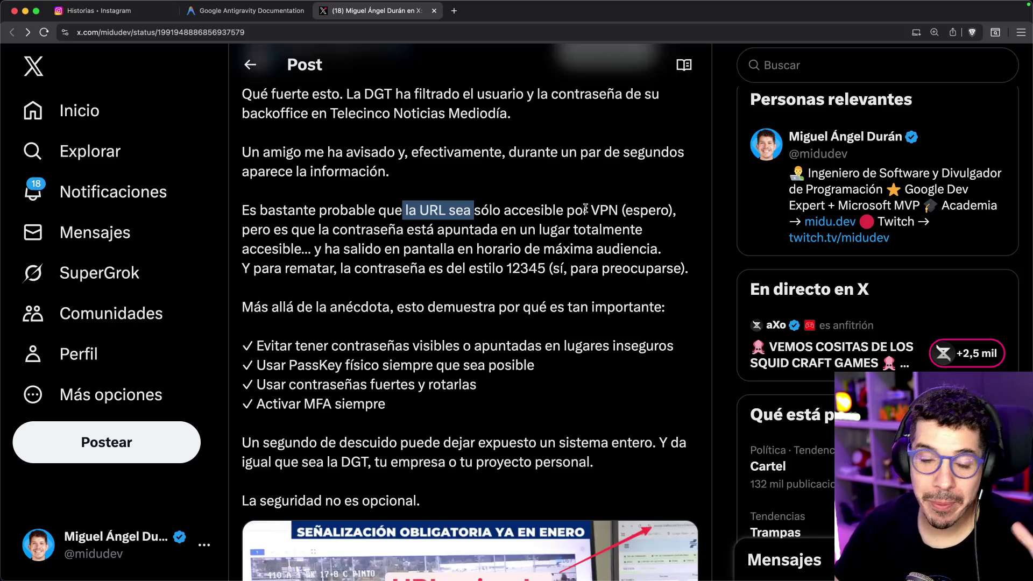
{"action": "left_click_drag", "start_coordinate": [321, 230], "coordinate": [594, 232]}
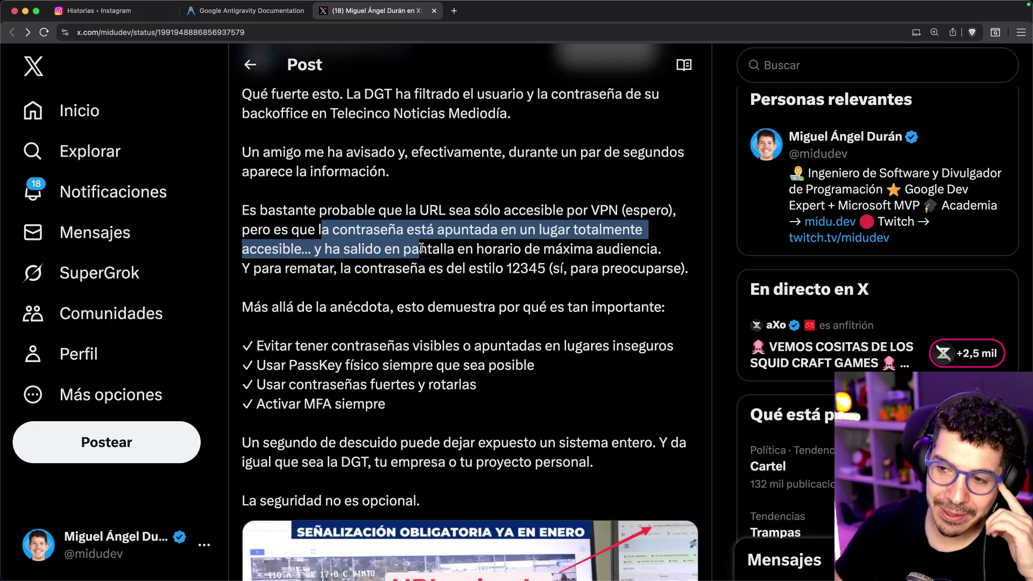
{"action": "left_click", "coordinate": [659, 249]}
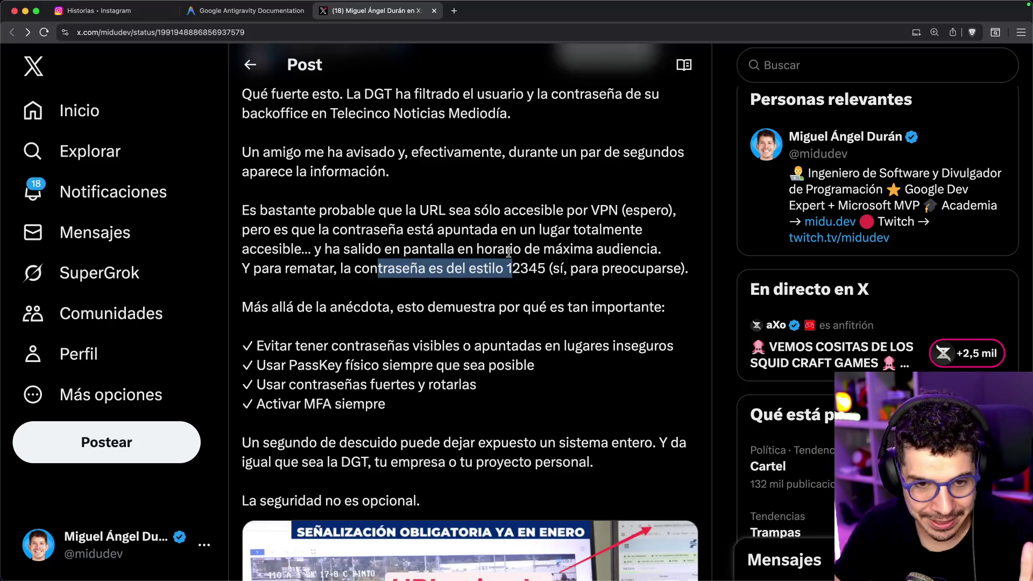
{"action": "scroll", "coordinate": [508, 252], "scroll_direction": "down", "scroll_amount": 5}
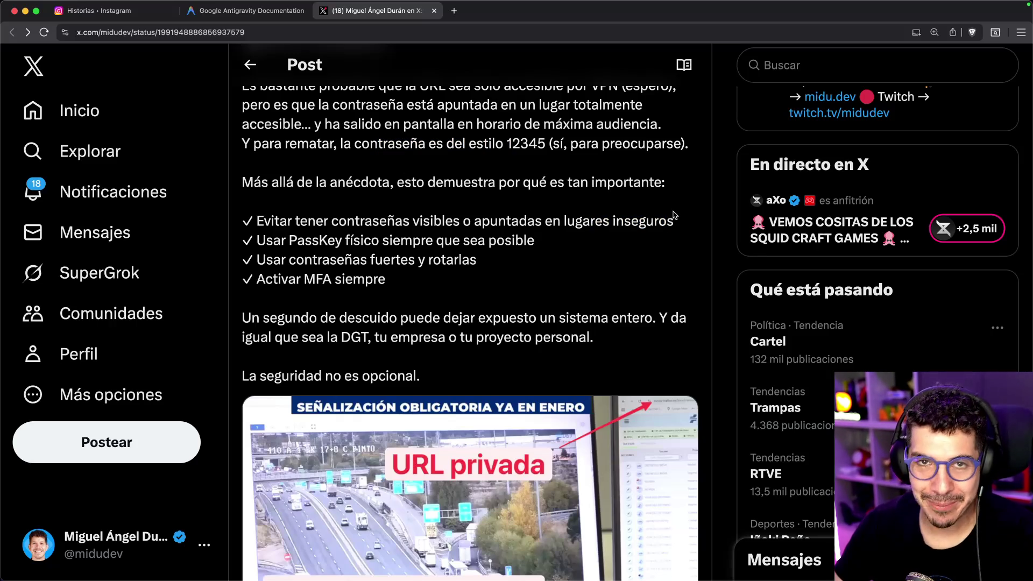
{"action": "mouse_move", "coordinate": [281, 240]}
{"action": "left_mouse_down"}
{"action": "mouse_move", "coordinate": [433, 220]}
{"action": "mouse_move", "coordinate": [536, 240]}
{"action": "left_mouse_up"}
{"action": "left_click", "coordinate": [565, 235]}
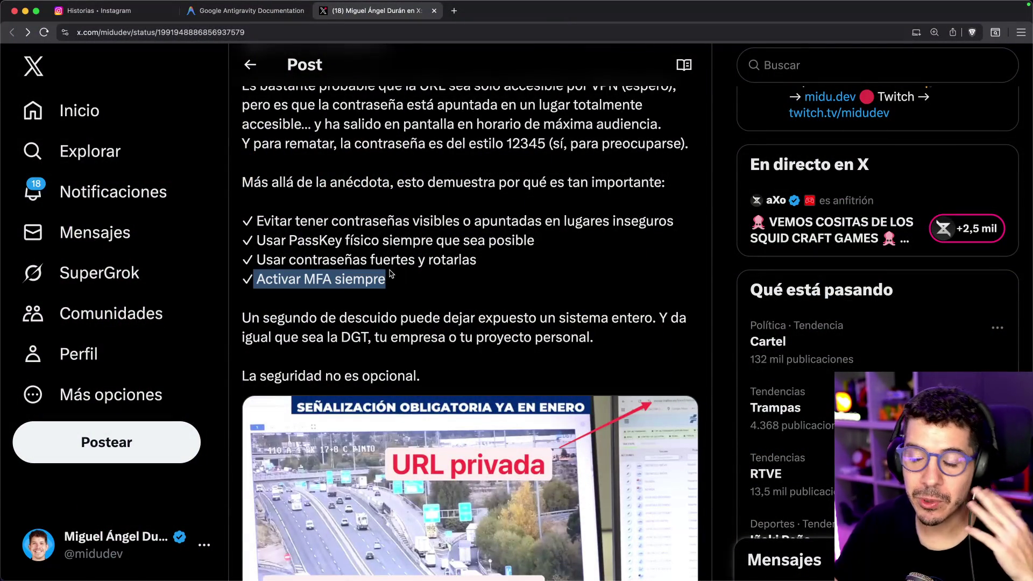
{"action": "scroll", "coordinate": [405, 275], "scroll_direction": "down", "scroll_amount": 2}
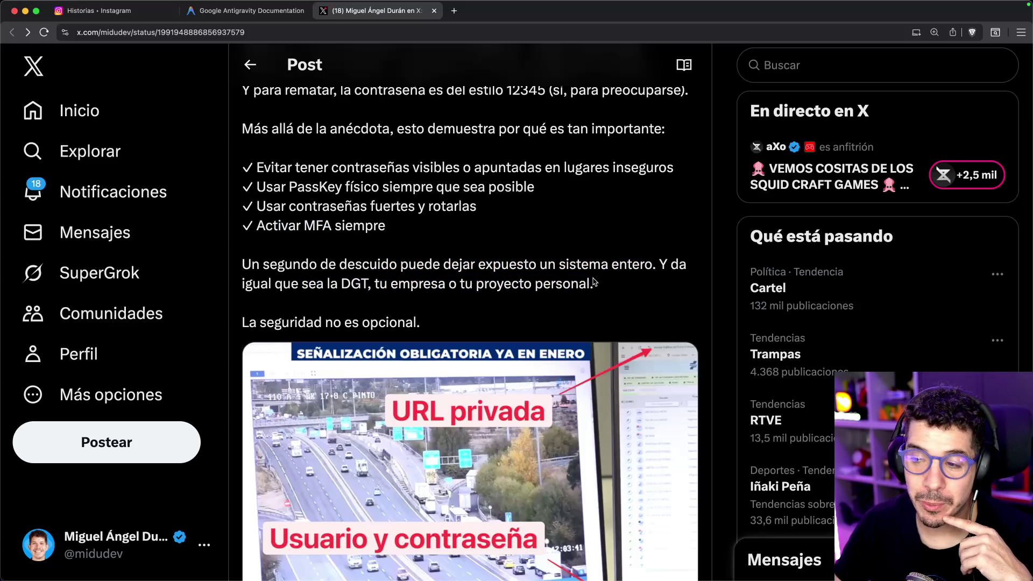
{"action": "scroll", "coordinate": [344, 288], "scroll_direction": "down", "scroll_amount": 3}
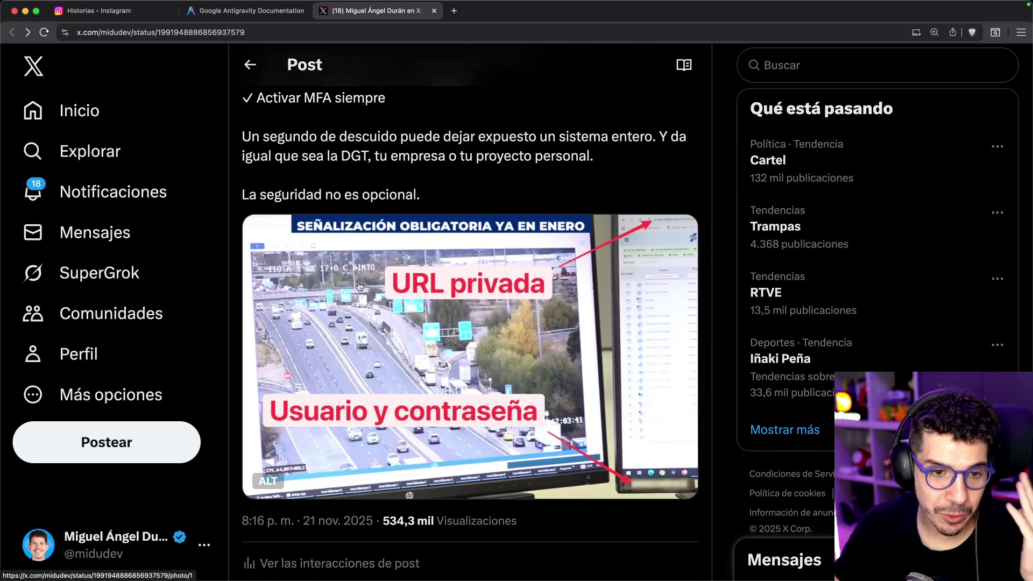
{"action": "scroll", "coordinate": [360, 286], "scroll_direction": "down", "scroll_amount": 10}
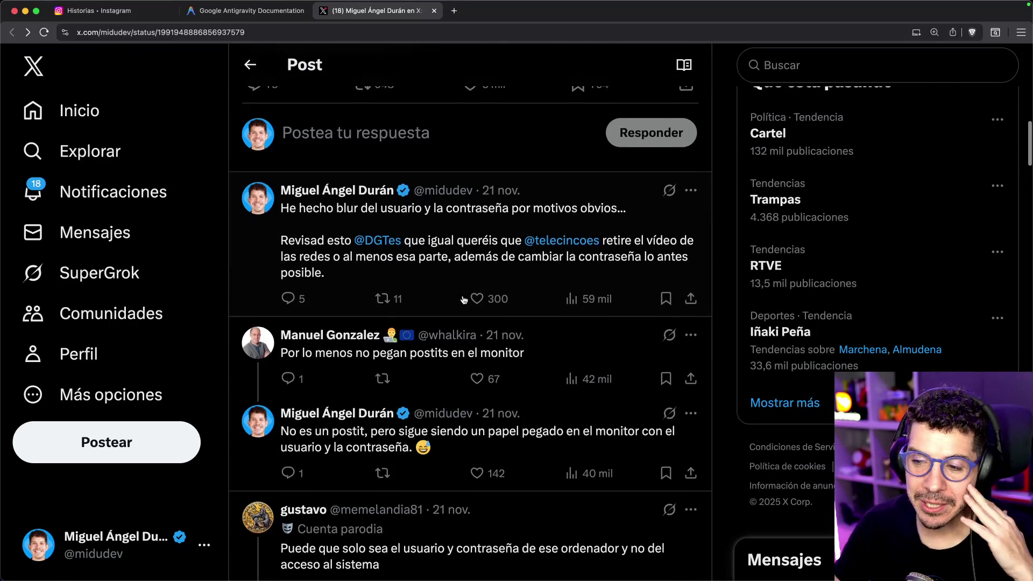
{"action": "scroll", "coordinate": [464, 300], "scroll_direction": "down", "scroll_amount": 5}
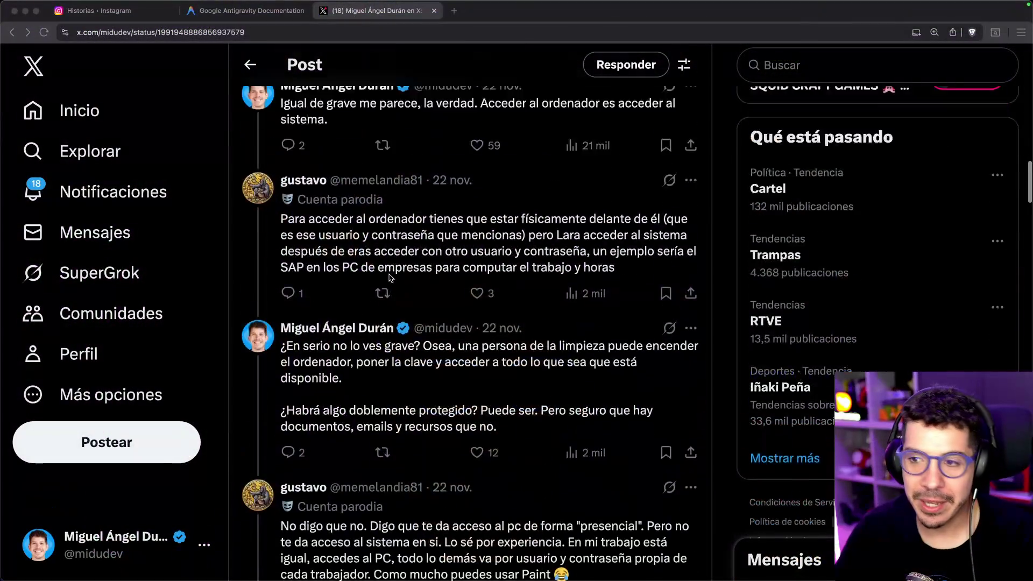
{"action": "scroll", "coordinate": [390, 277], "scroll_direction": "up", "scroll_amount": 1}
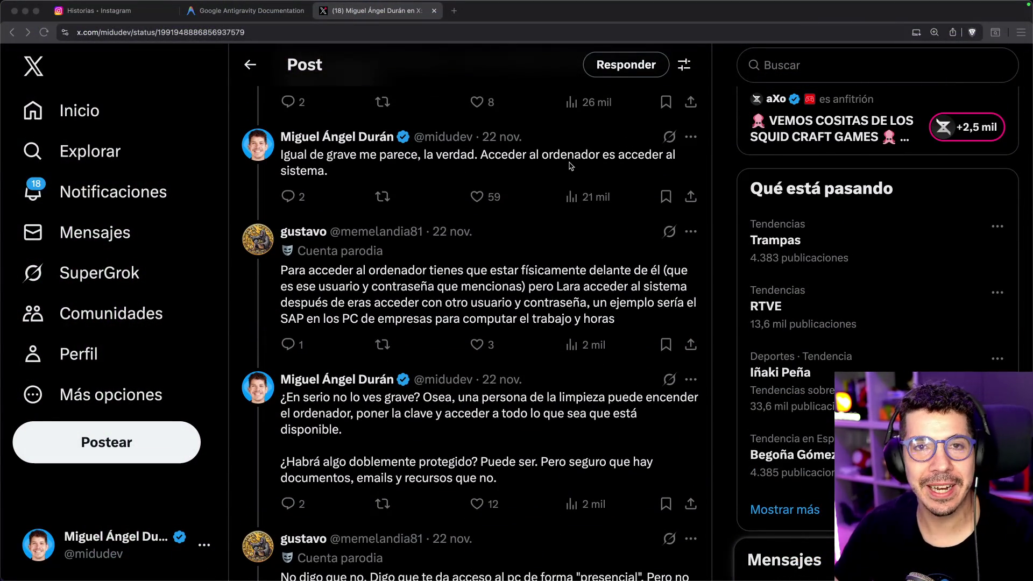
{"action": "scroll", "coordinate": [570, 166], "scroll_direction": "down", "scroll_amount": 5}
{"action": "scroll", "coordinate": [550, 168], "scroll_direction": "up", "scroll_amount": 2}
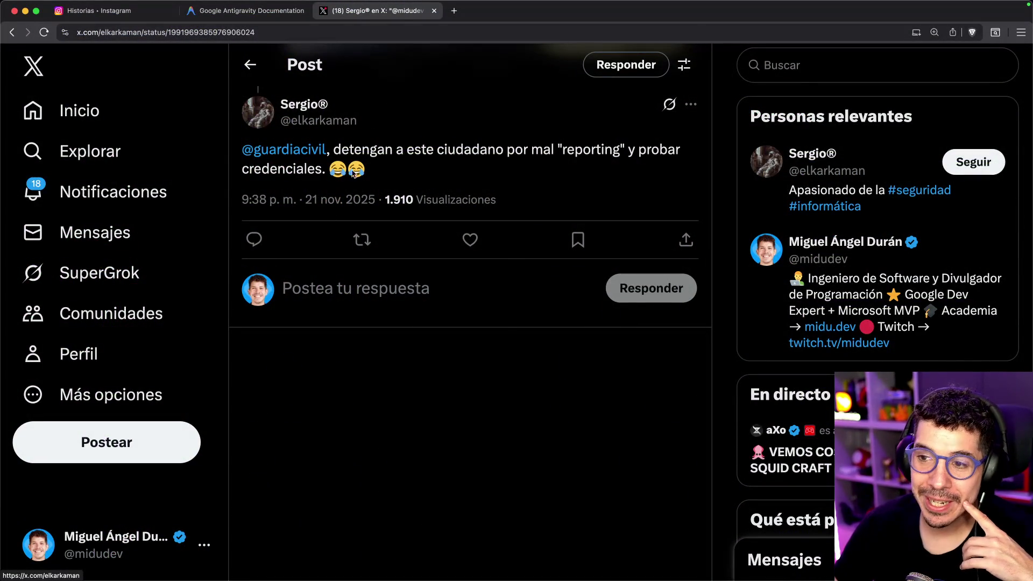
- Read through the reply's text and switch to the replier's profile tab
{"action": "left_click_drag", "start_coordinate": [353, 172], "coordinate": [240, 156]}
{"action": "left_click", "coordinate": [411, 156]}
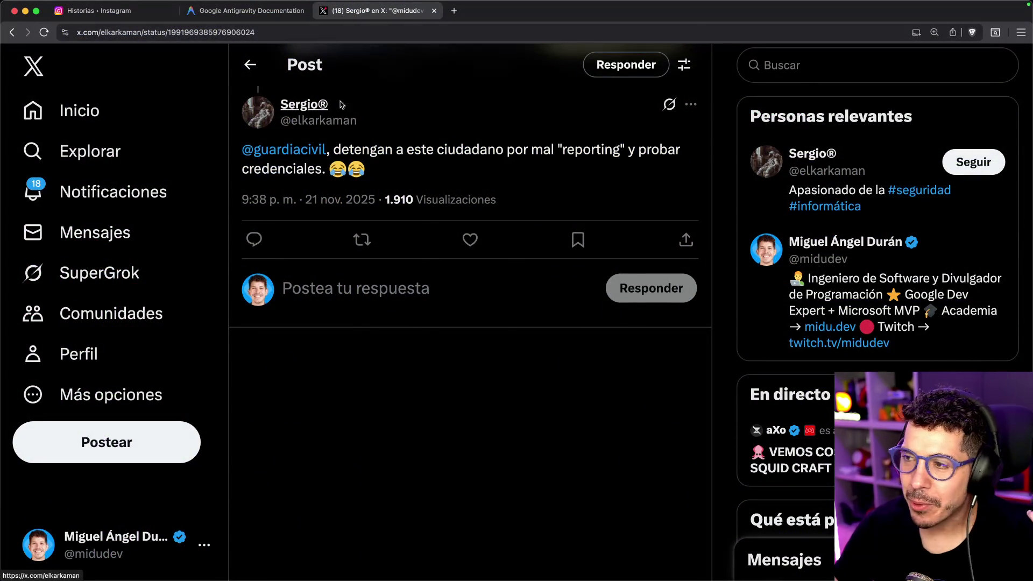
{"action": "mouse_move", "coordinate": [300, 104]}
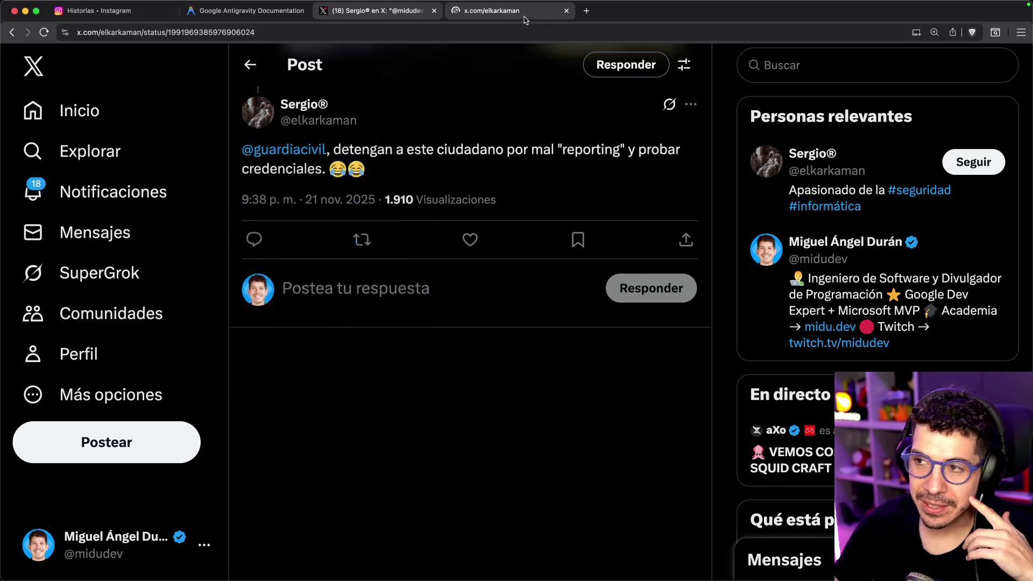
{"action": "left_click", "coordinate": [506, 19]}
- Check the #seguridad mention in the bio, close the profile, and resume reading the replies
{"action": "left_click_drag", "start_coordinate": [250, 363], "coordinate": [402, 369]}
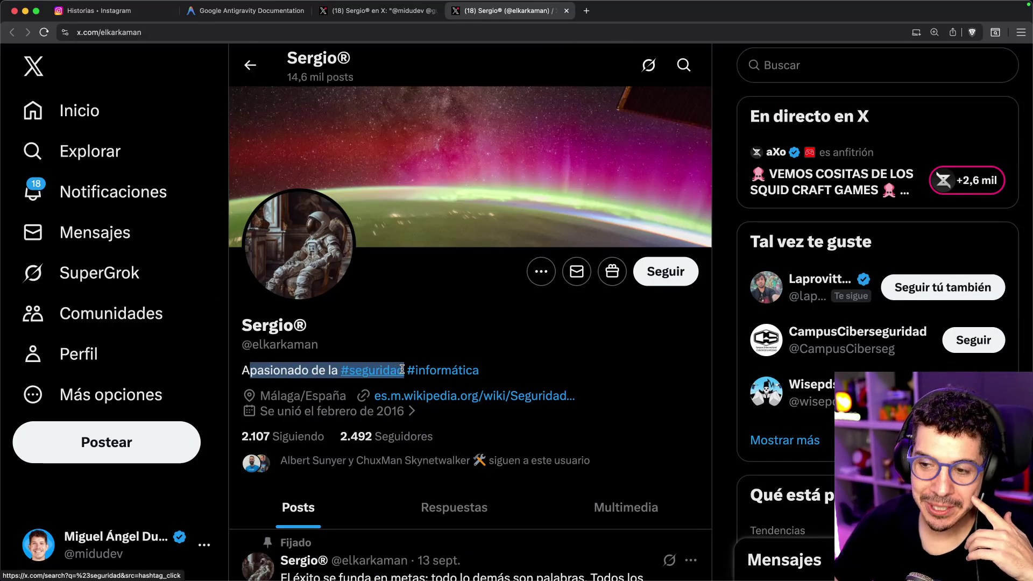
{"action": "scroll", "coordinate": [439, 332], "scroll_direction": "down", "scroll_amount": 6}
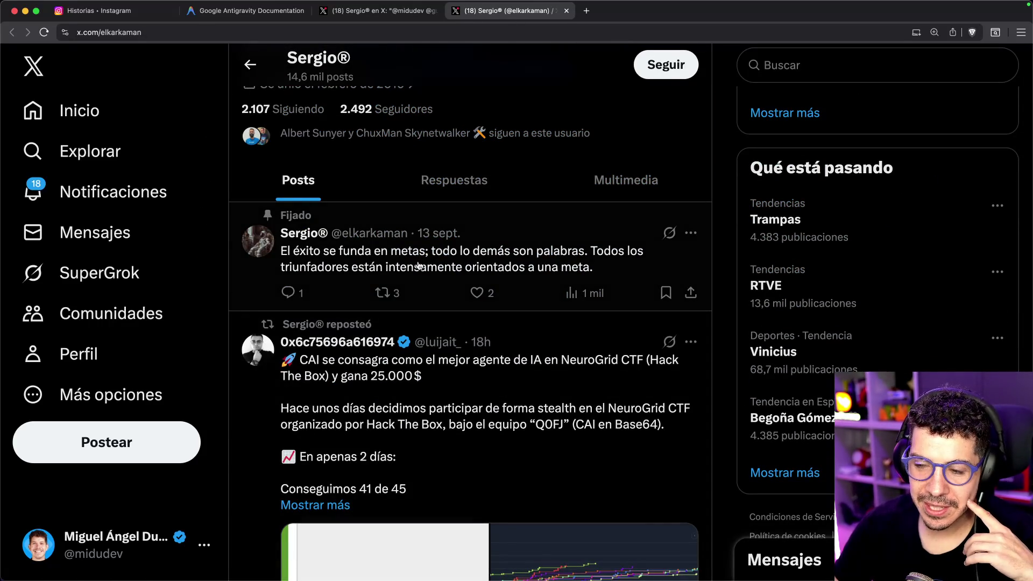
{"action": "key", "text": "super+w"}
{"action": "left_click", "coordinate": [12, 32]}
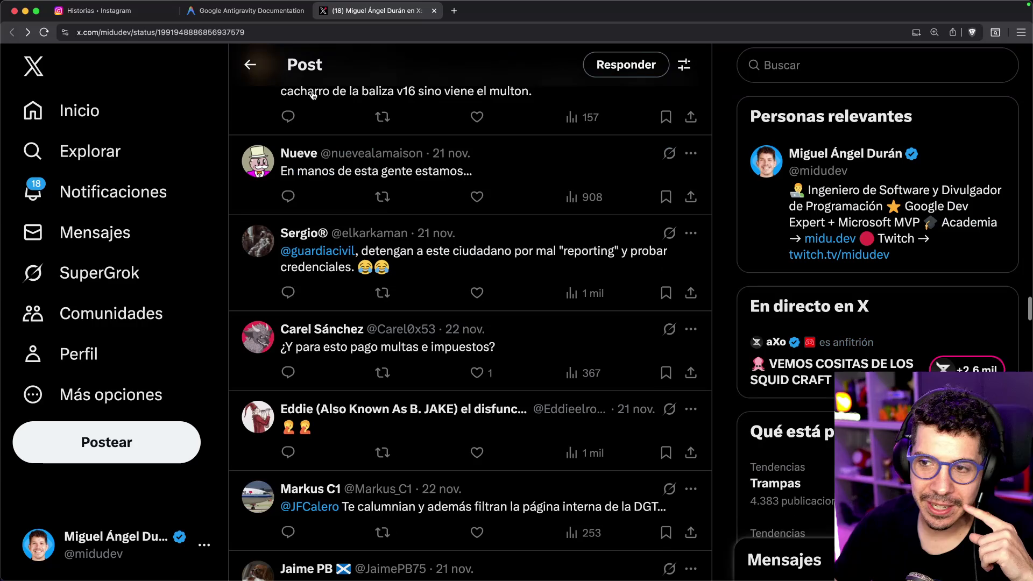
{"action": "scroll", "coordinate": [424, 237], "scroll_direction": "down", "scroll_amount": 3}
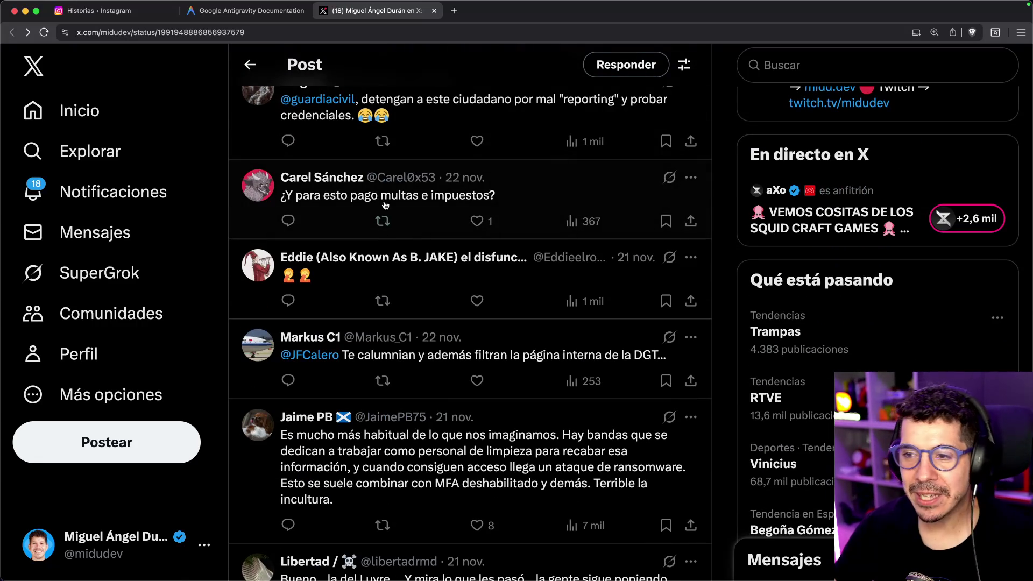
{"action": "scroll", "coordinate": [451, 234], "scroll_direction": "down", "scroll_amount": 3}
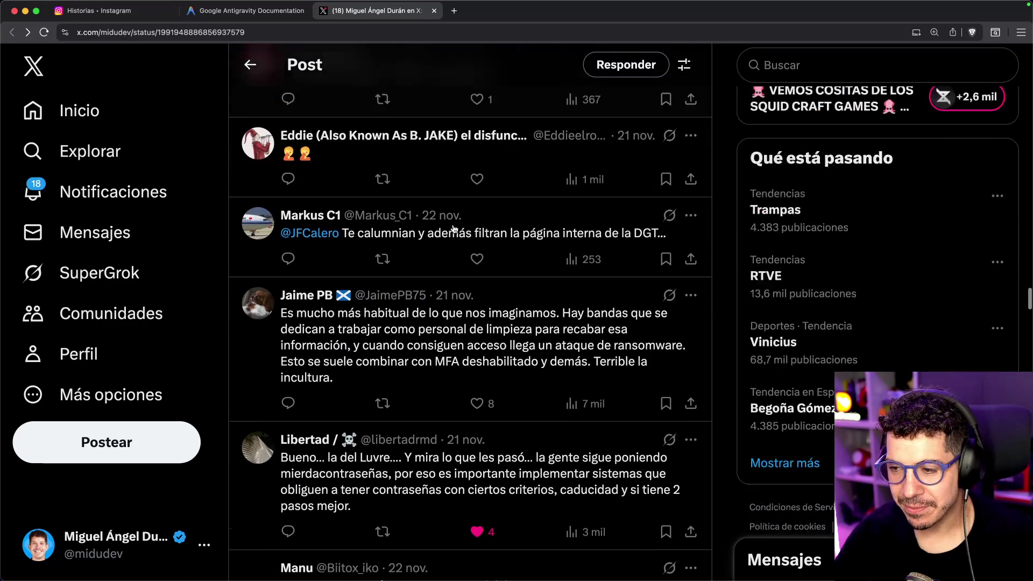
{"action": "scroll", "coordinate": [428, 286], "scroll_direction": "down", "scroll_amount": 2}
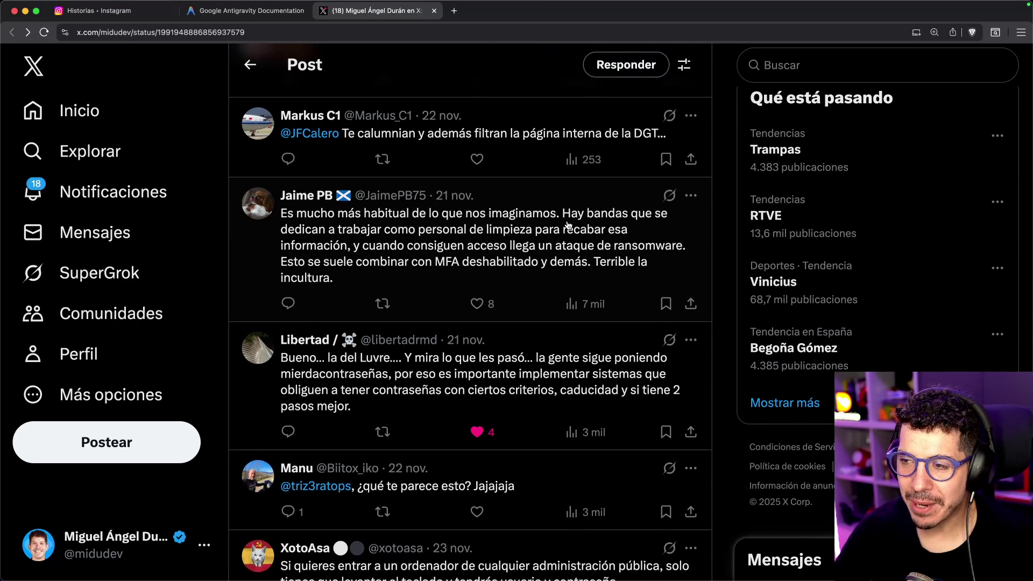
{"action": "scroll", "coordinate": [567, 225], "scroll_direction": "down", "scroll_amount": 2}
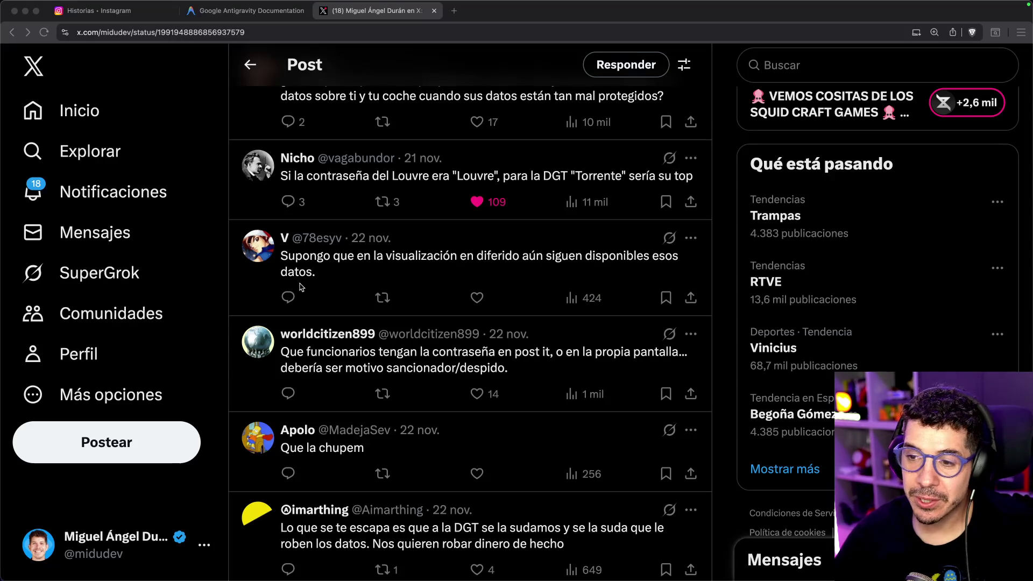
- Scroll the replies down to the 'Hackeo a la DGT' article card and enlarge its image
{"action": "scroll", "coordinate": [322, 281], "scroll_direction": "up", "scroll_amount": 10}
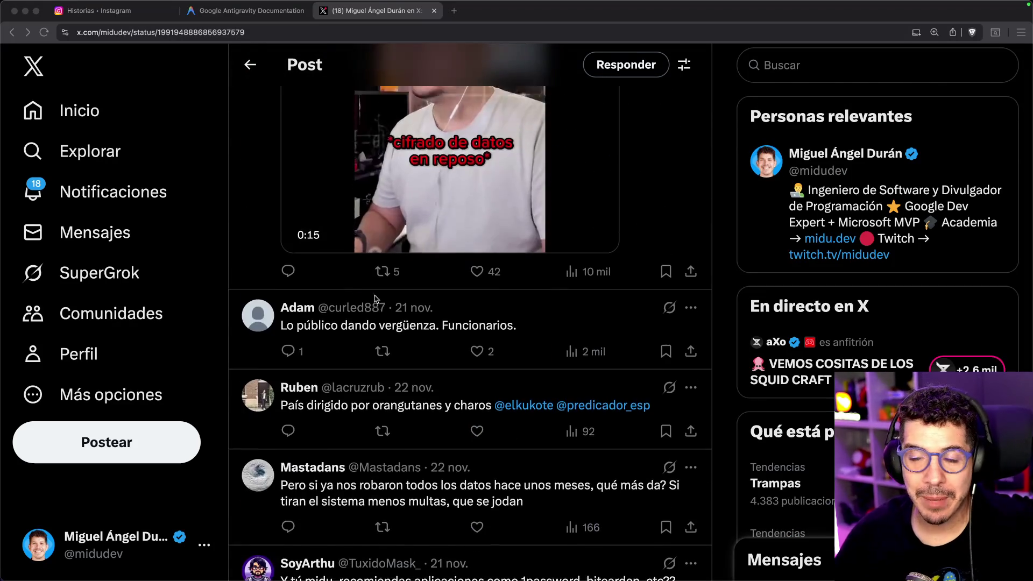
{"action": "scroll", "coordinate": [374, 296], "scroll_direction": "down", "scroll_amount": 10}
{"action": "scroll", "coordinate": [374, 296], "scroll_direction": "up", "scroll_amount": 20}
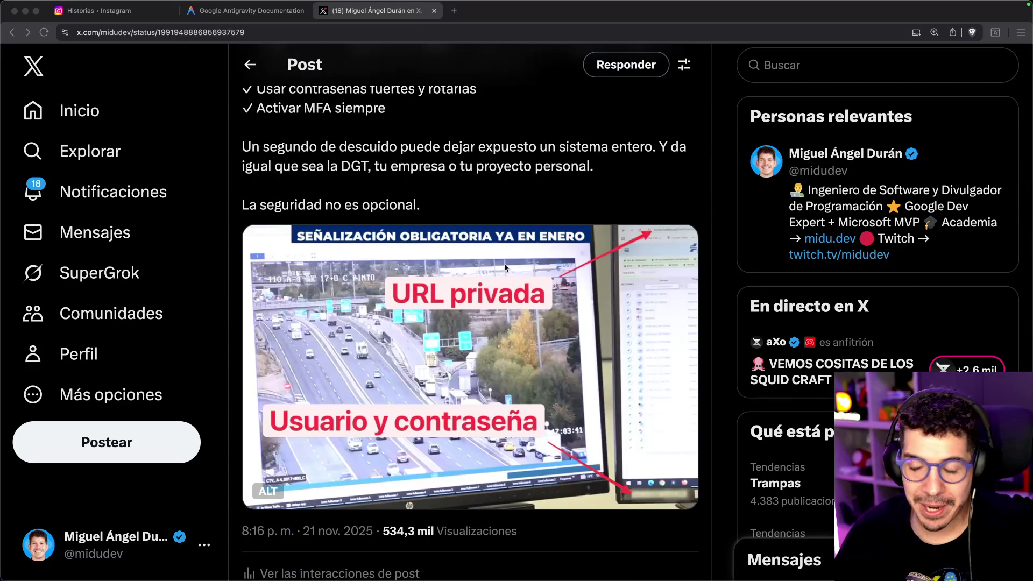
{"action": "scroll", "coordinate": [497, 290], "scroll_direction": "down", "scroll_amount": 15}
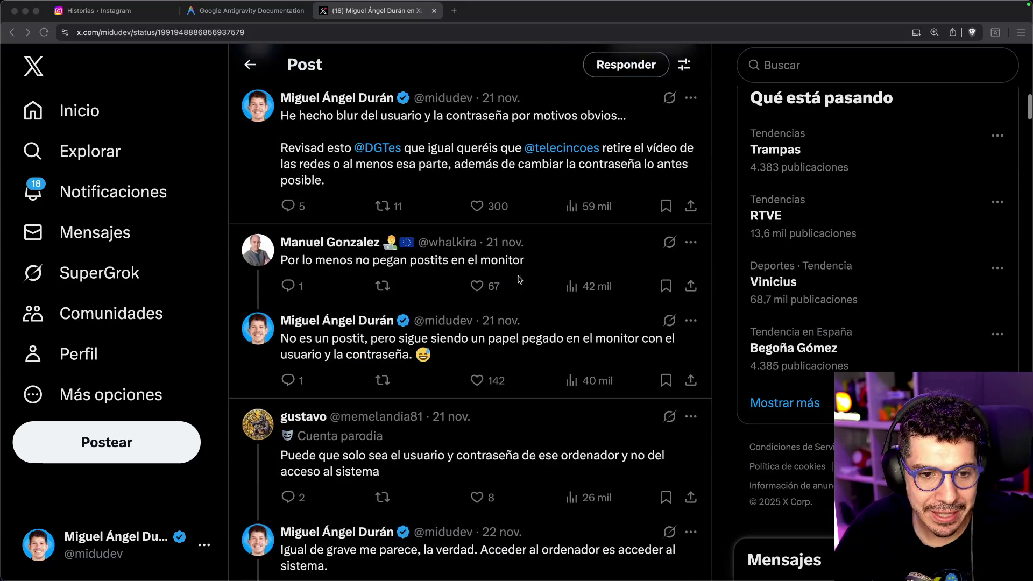
{"action": "scroll", "coordinate": [501, 239], "scroll_direction": "down", "scroll_amount": 20}
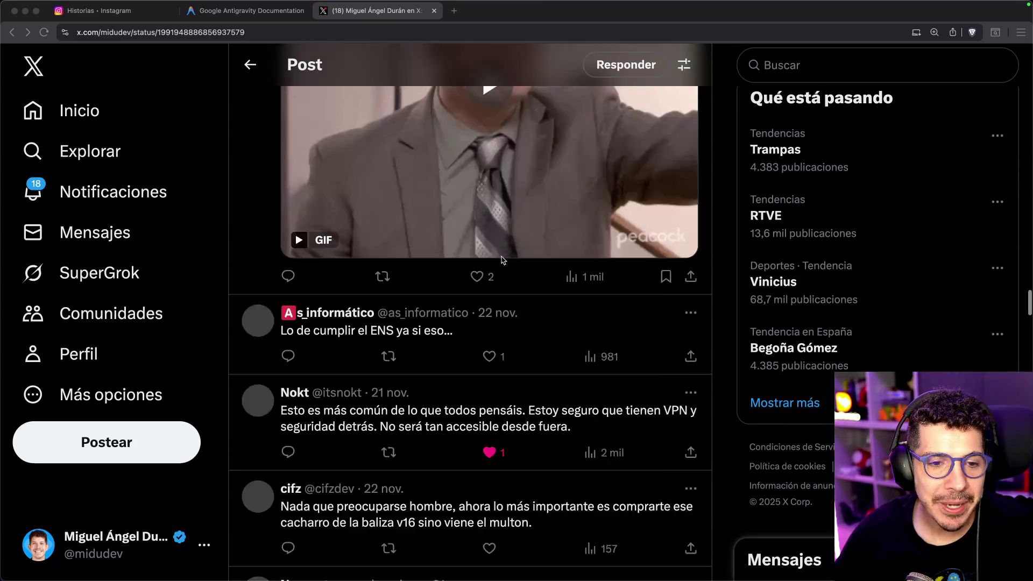
{"action": "scroll", "coordinate": [506, 254], "scroll_direction": "down", "scroll_amount": 20}
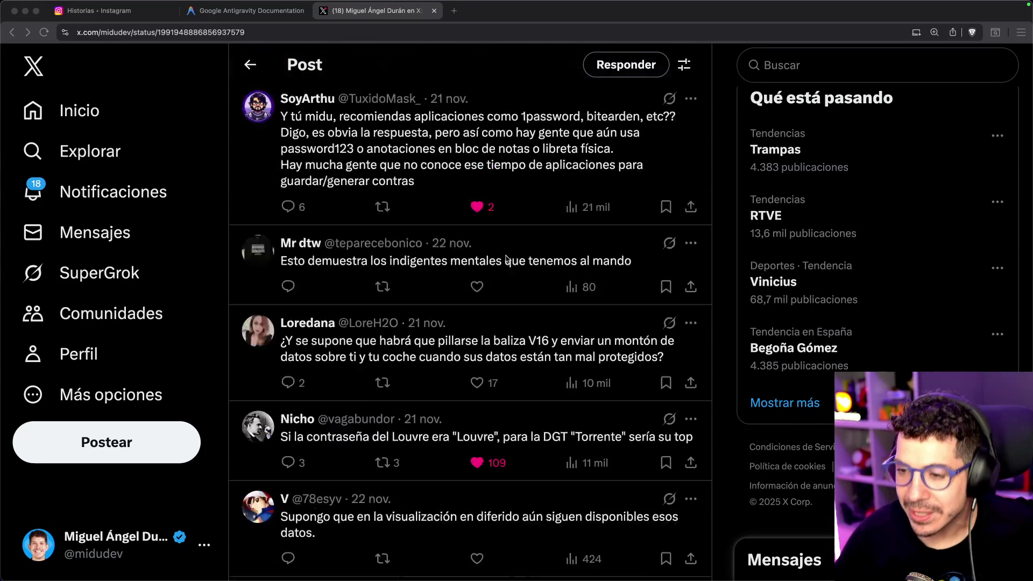
{"action": "scroll", "coordinate": [506, 327], "scroll_direction": "down", "scroll_amount": 10}
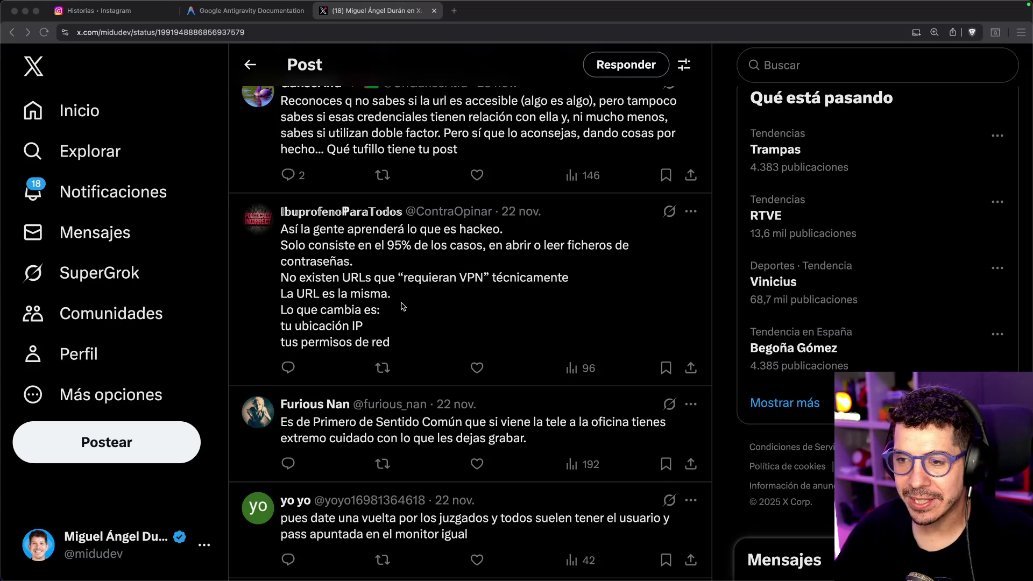
{"action": "scroll", "coordinate": [403, 307], "scroll_direction": "down", "scroll_amount": 1}
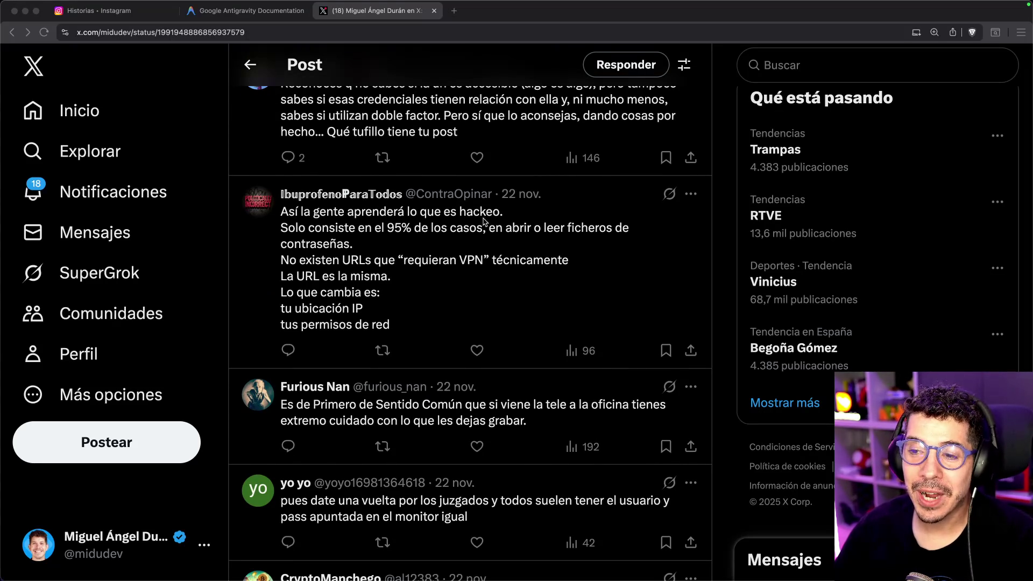
{"action": "scroll", "coordinate": [374, 243], "scroll_direction": "down", "scroll_amount": 5}
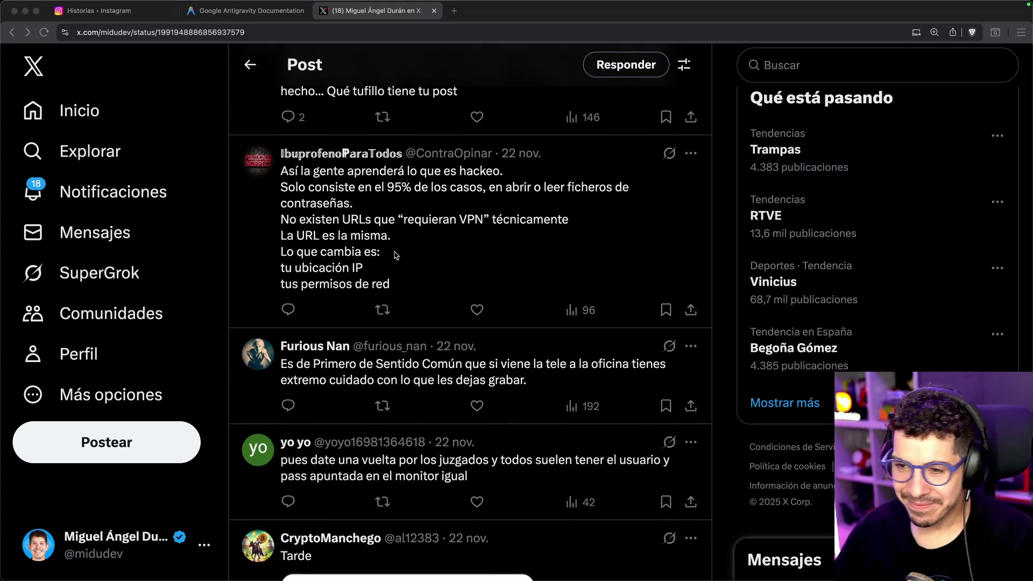
{"action": "scroll", "coordinate": [396, 255], "scroll_direction": "down", "scroll_amount": 3}
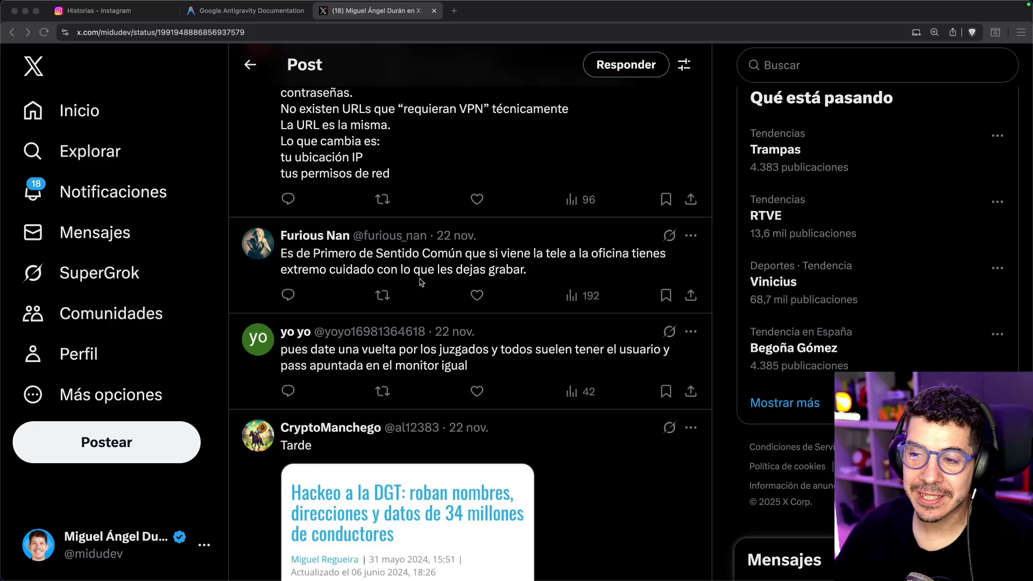
{"action": "scroll", "coordinate": [536, 276], "scroll_direction": "down", "scroll_amount": 10}
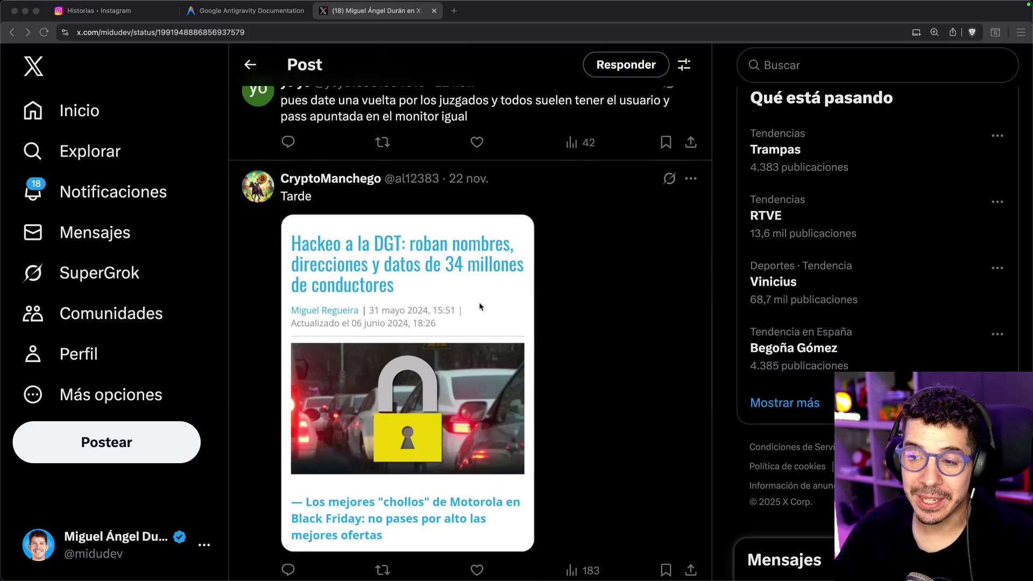
{"action": "left_click", "coordinate": [426, 269]}
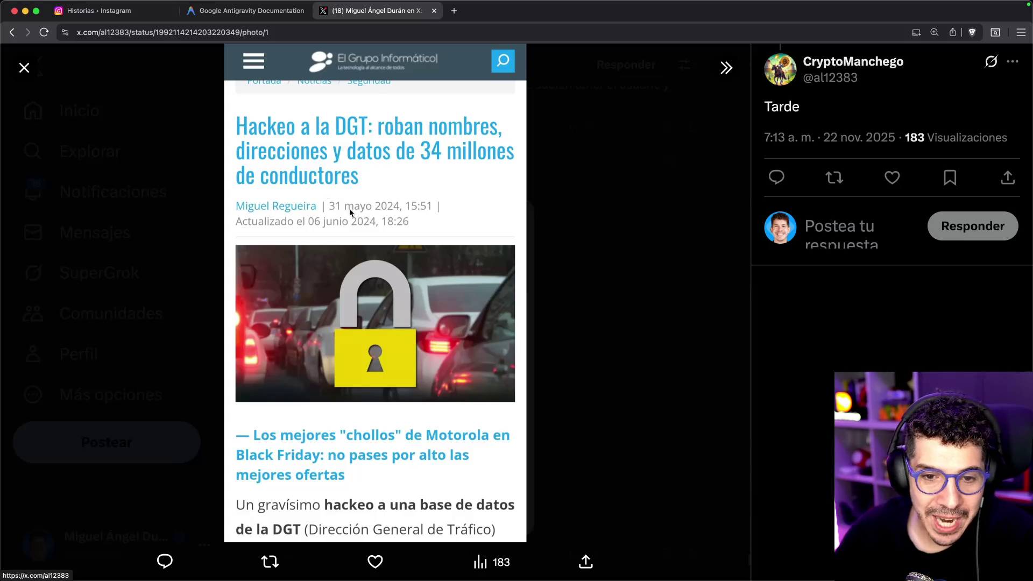
{"action": "left_click", "coordinate": [591, 245]}
{"action": "scroll", "coordinate": [478, 240], "scroll_direction": "down", "scroll_amount": 5}
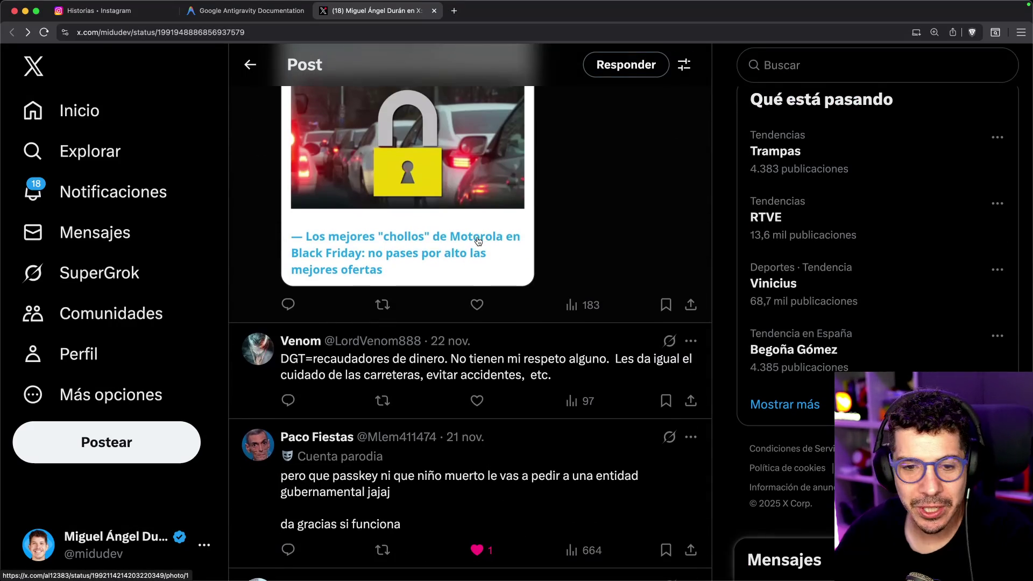
{"action": "scroll", "coordinate": [333, 270], "scroll_direction": "down", "scroll_amount": 5}
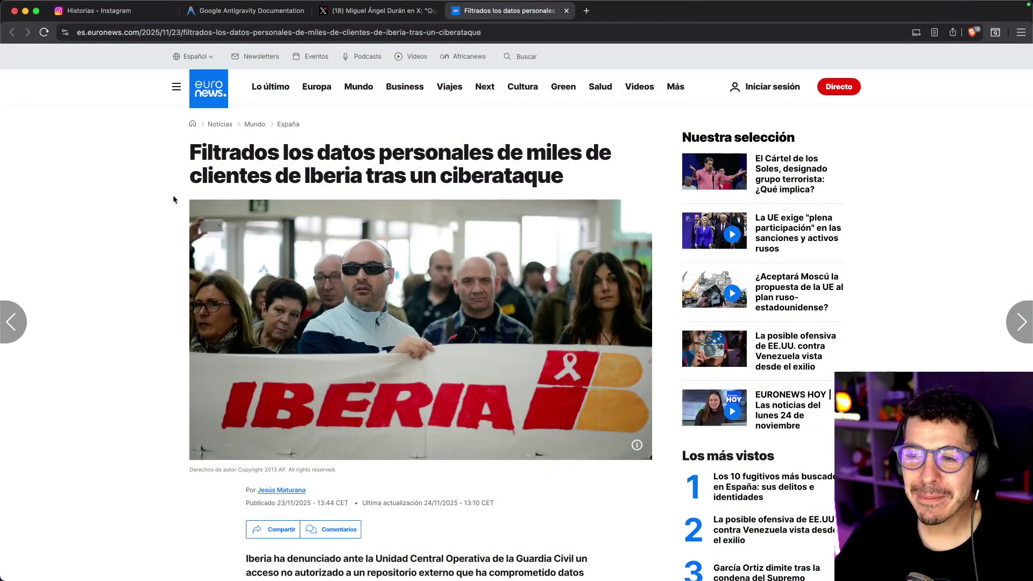
- Read the Iberia article's opening paragraphs on leaked names, e-mails, phones and Iberia Club numbers
{"action": "scroll", "coordinate": [162, 202], "scroll_direction": "down", "scroll_amount": 4}
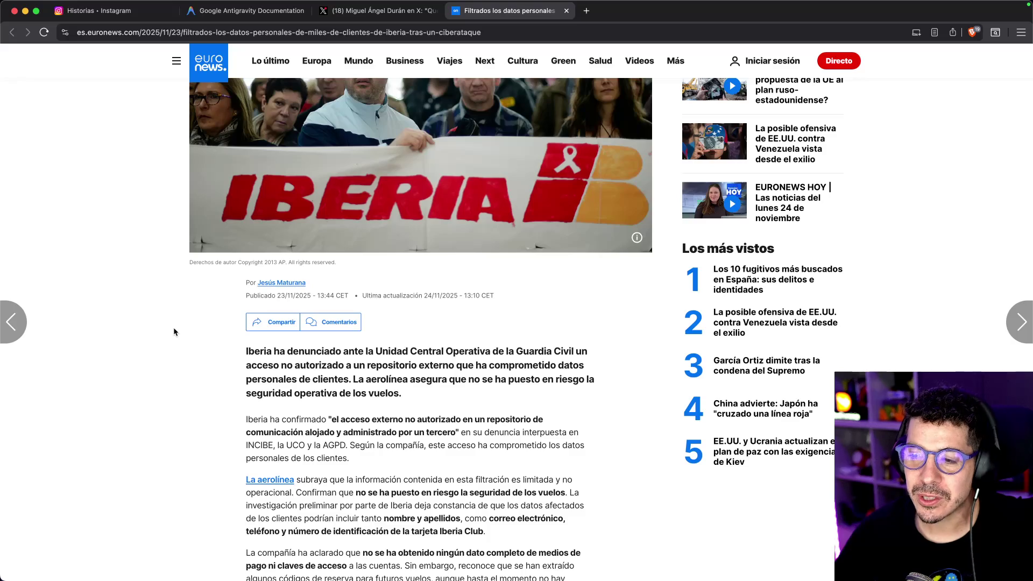
{"action": "scroll", "coordinate": [174, 327], "scroll_direction": "down", "scroll_amount": 3}
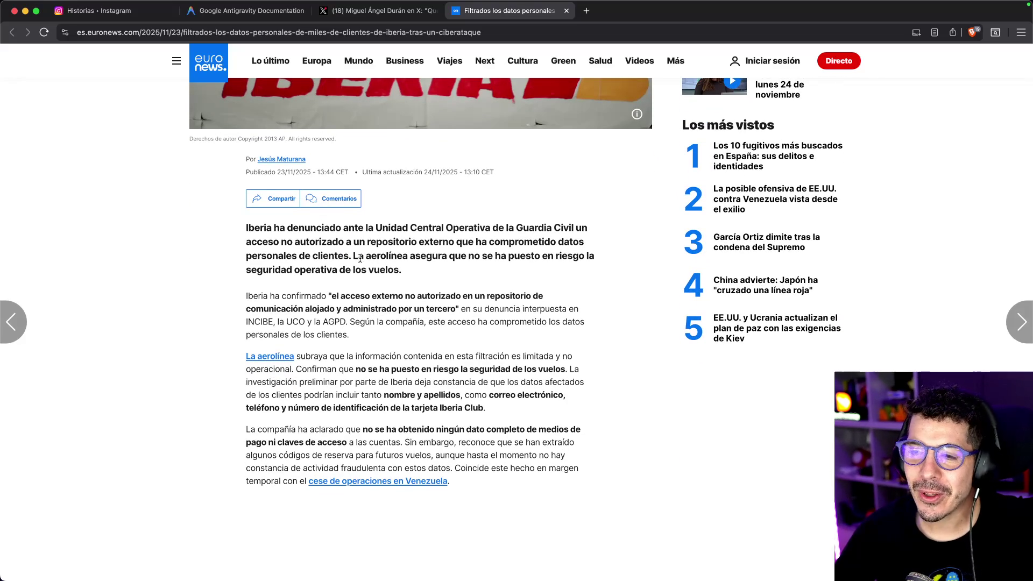
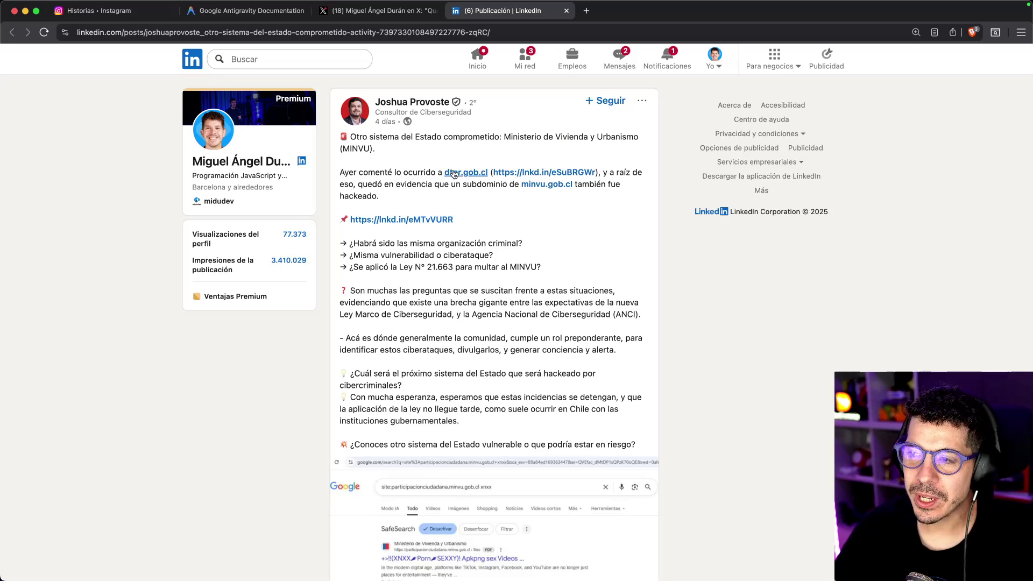
- Check the dtpr.gob.cl link, then enlarge and close the post's Google search screenshot
{"action": "left_click", "coordinate": [600, 10]}
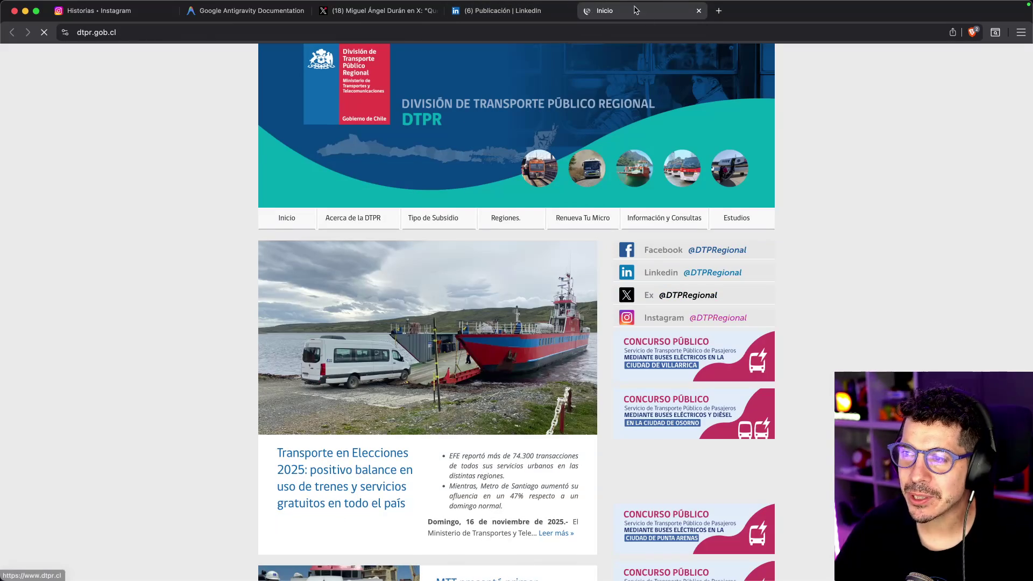
{"action": "key", "text": "super+w"}
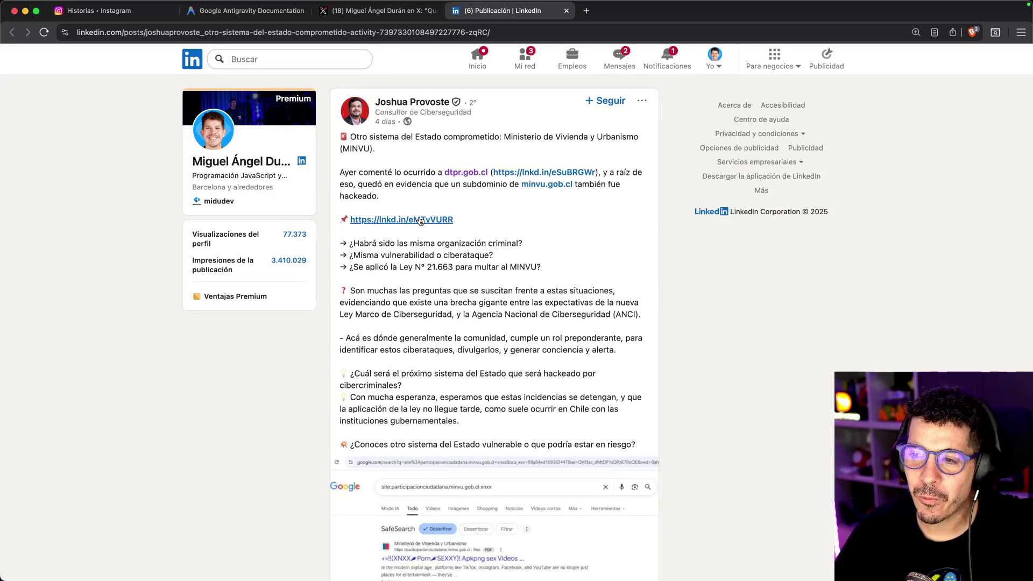
{"action": "scroll", "coordinate": [423, 212], "scroll_direction": "down", "scroll_amount": 2}
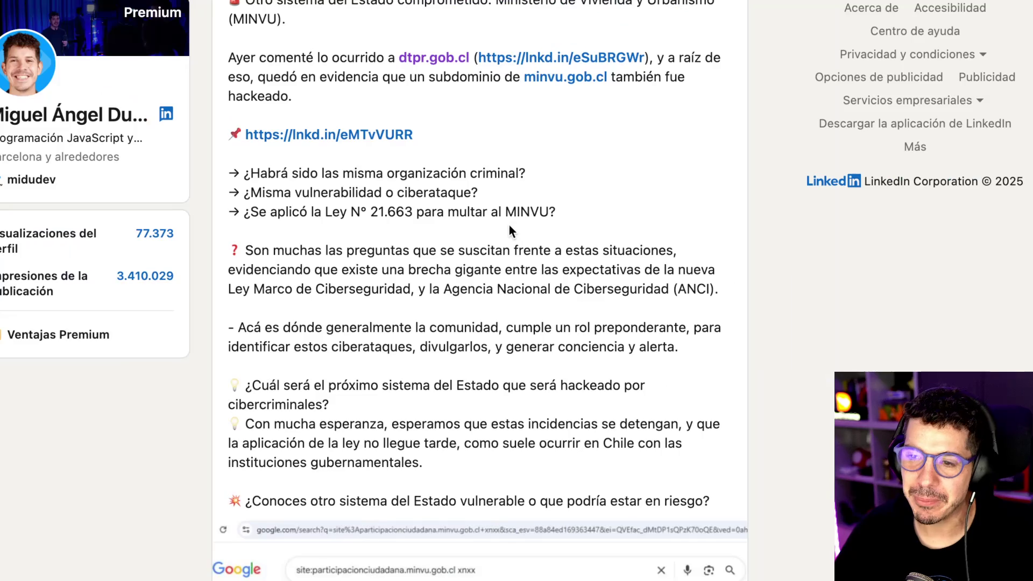
{"action": "scroll", "coordinate": [442, 250], "scroll_direction": "down", "scroll_amount": 6}
{"action": "left_click", "coordinate": [442, 249]}
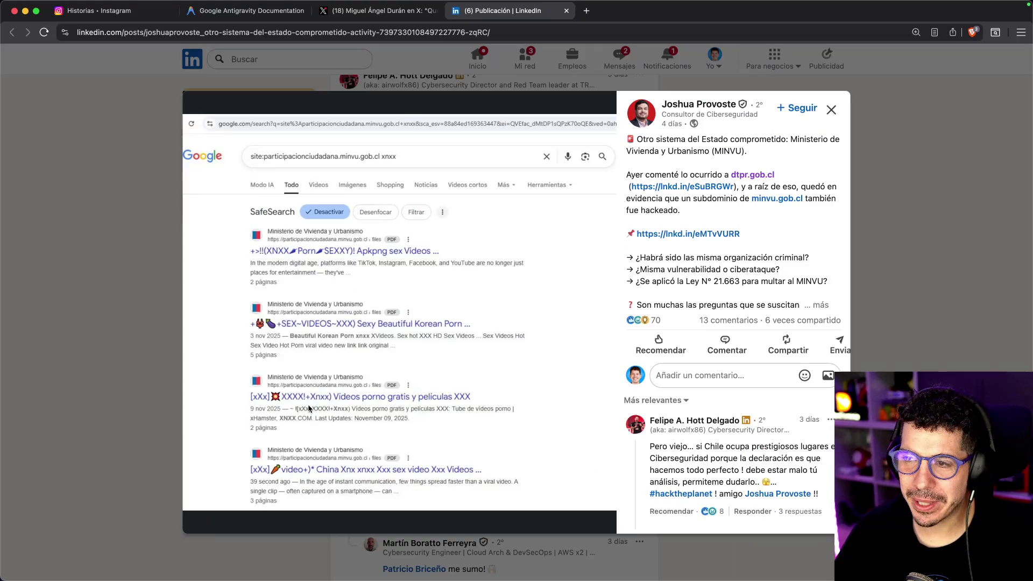
{"action": "left_click", "coordinate": [149, 259]}
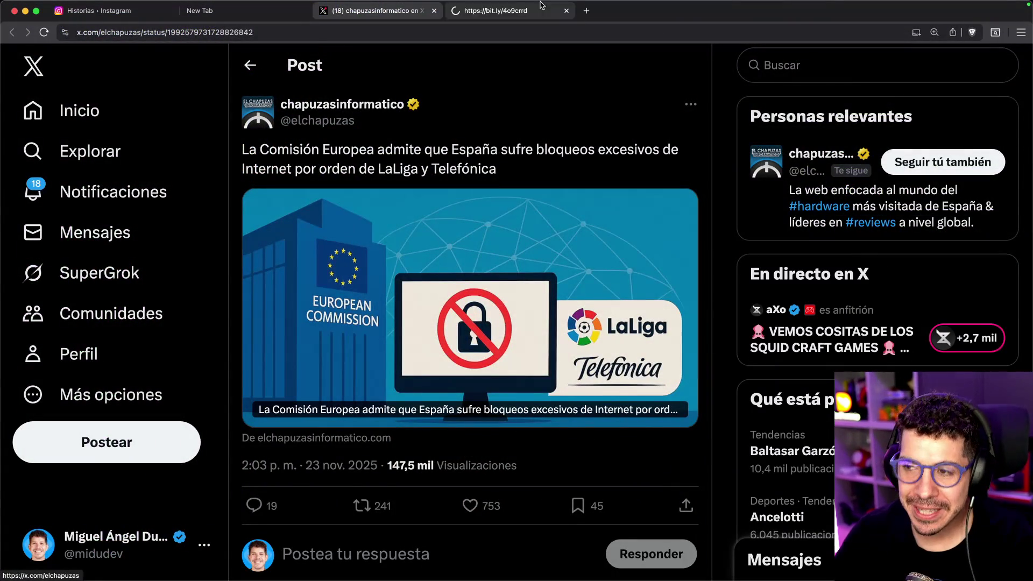
- Read the El Chapuzas LaLiga/Telefónica blocking article down to the comments, then open the post author's profile
{"action": "left_click", "coordinate": [491, 14]}
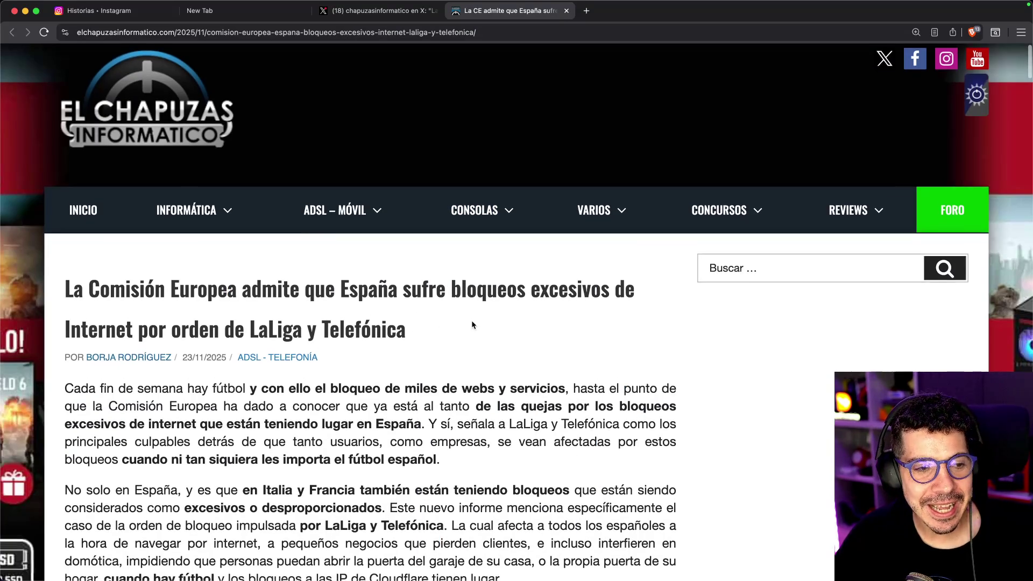
{"action": "scroll", "coordinate": [471, 321], "scroll_direction": "down", "scroll_amount": 3}
{"action": "scroll", "coordinate": [481, 301], "scroll_direction": "down", "scroll_amount": 1}
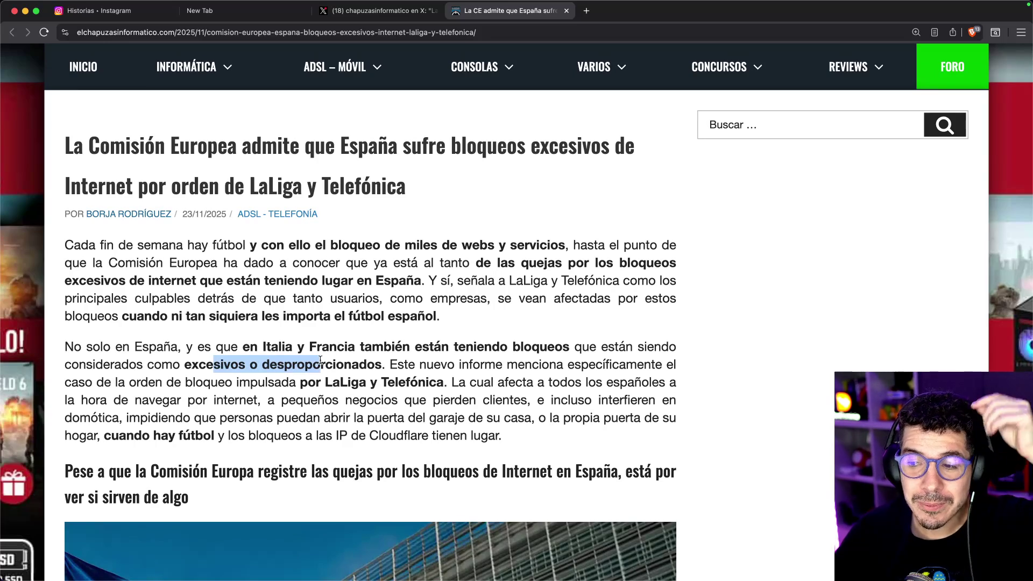
{"action": "scroll", "coordinate": [316, 355], "scroll_direction": "down", "scroll_amount": 3}
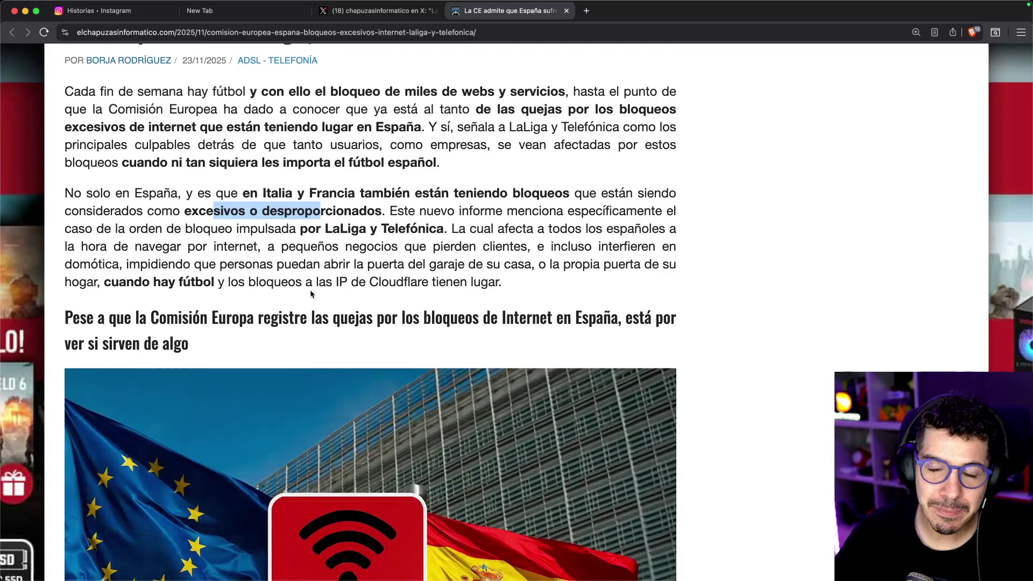
{"action": "scroll", "coordinate": [466, 187], "scroll_direction": "down", "scroll_amount": 5}
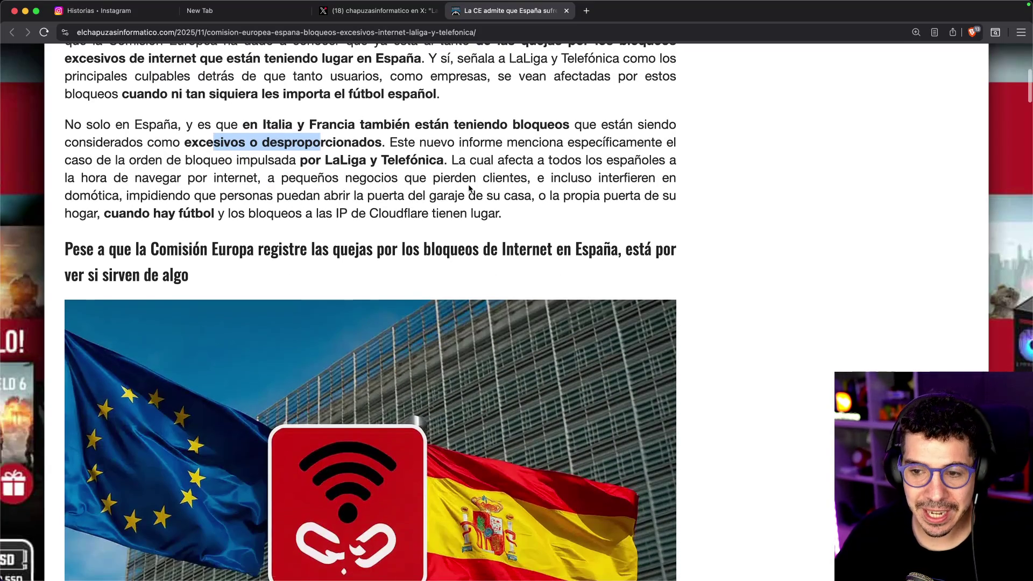
{"action": "scroll", "coordinate": [593, 243], "scroll_direction": "down", "scroll_amount": 5}
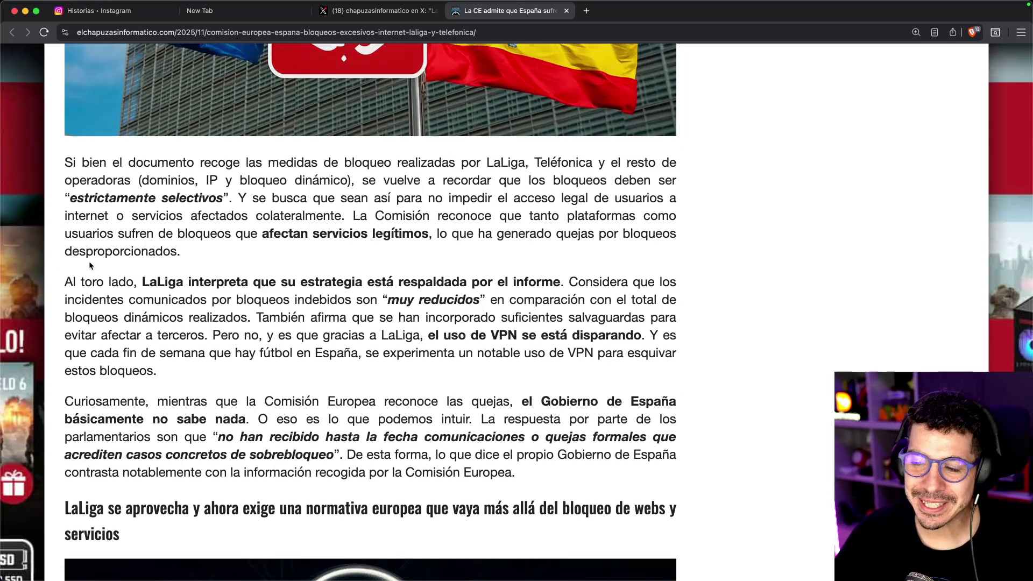
{"action": "scroll", "coordinate": [43, 251], "scroll_direction": "down", "scroll_amount": 2}
{"action": "scroll", "coordinate": [43, 251], "scroll_direction": "down", "scroll_amount": 3}
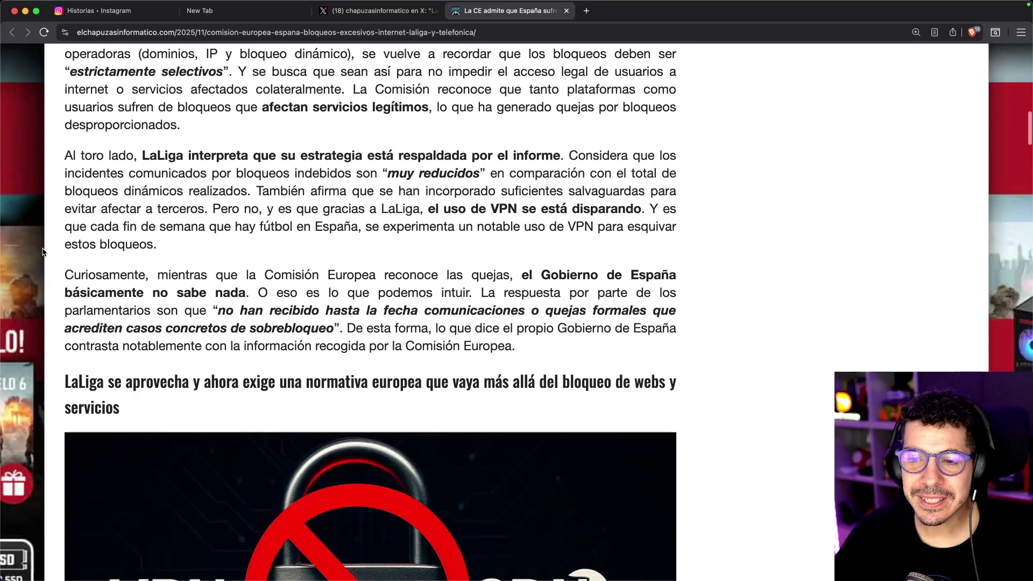
{"action": "scroll", "coordinate": [36, 240], "scroll_direction": "down", "scroll_amount": 1}
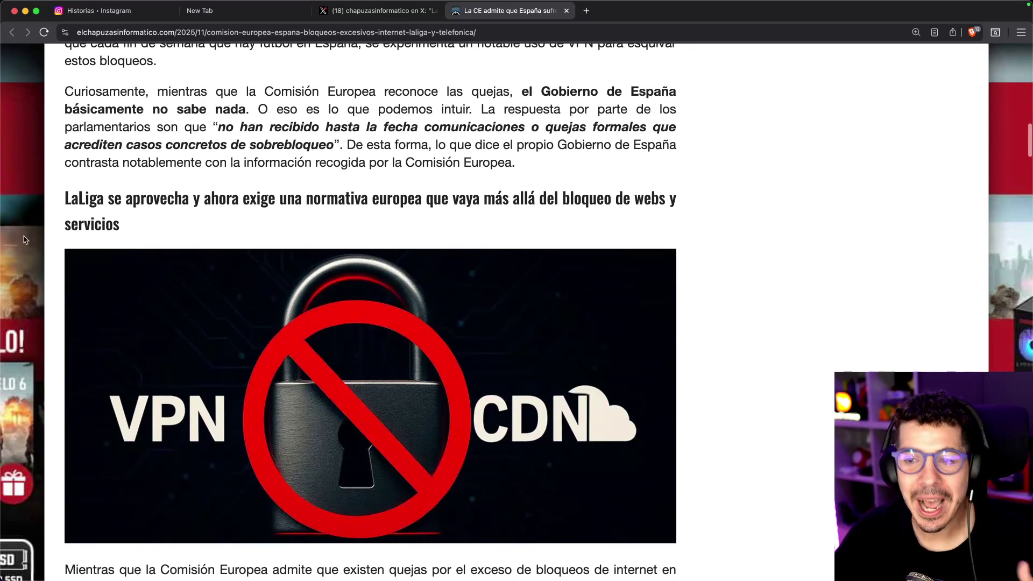
{"action": "scroll", "coordinate": [25, 242], "scroll_direction": "down", "scroll_amount": 10}
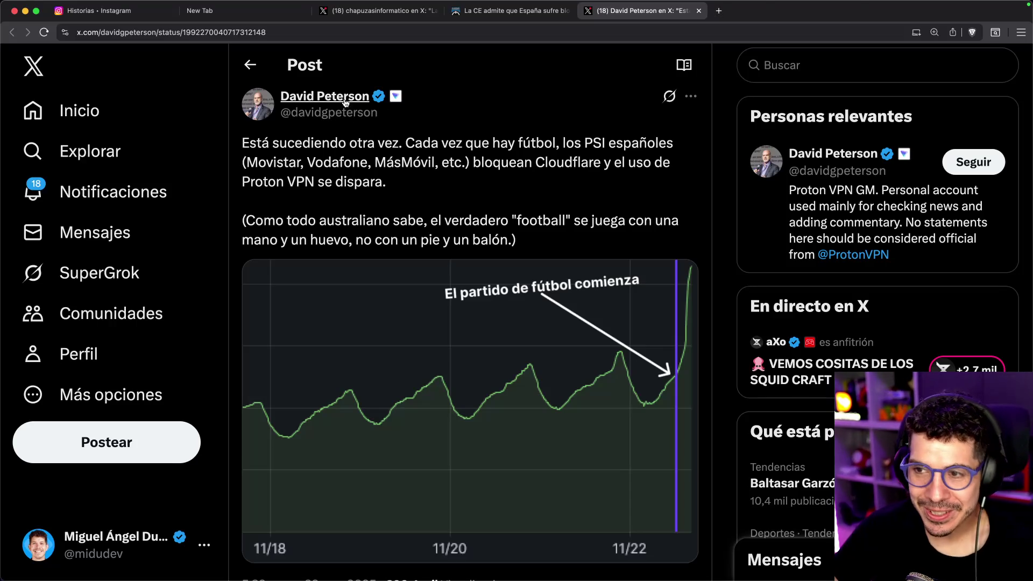
{"action": "left_click", "coordinate": [760, 16]}
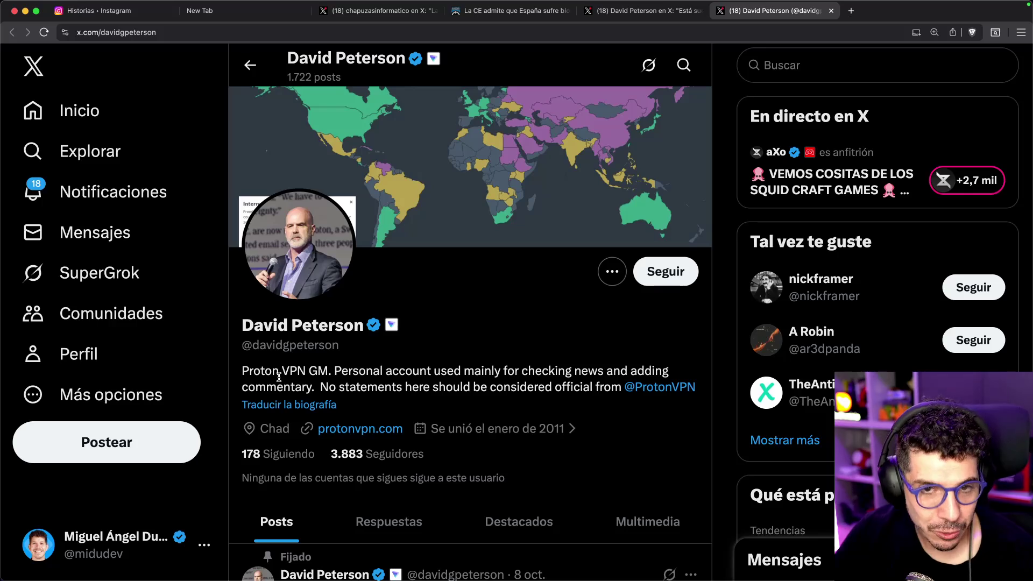
- Back on the Proton VPN chart post, highlight the Australian football sentence, then open the Cloudflare-blocking post
{"action": "key", "text": "super+w"}
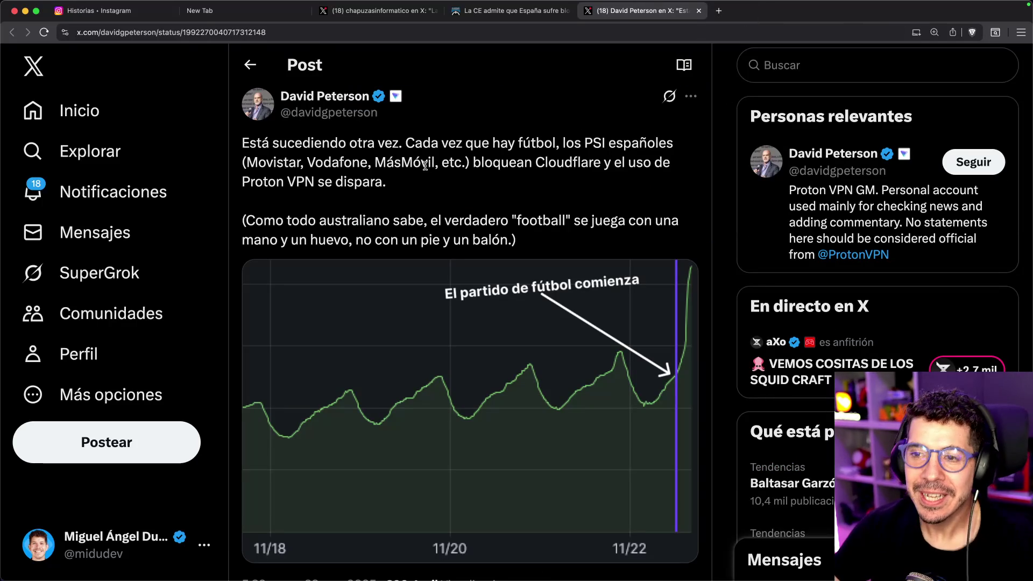
{"action": "scroll", "coordinate": [409, 144], "scroll_direction": "down", "scroll_amount": 3}
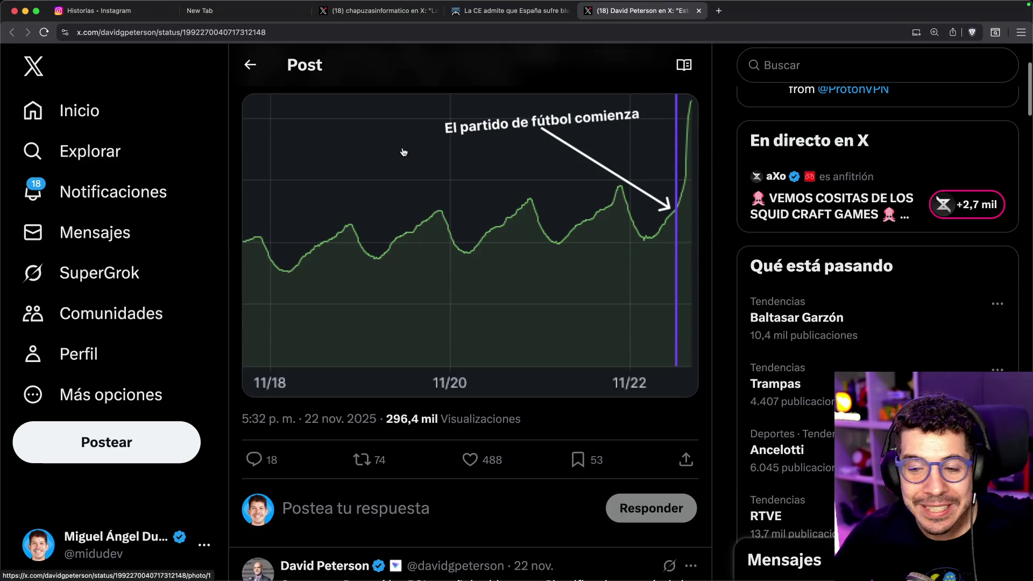
{"action": "scroll", "coordinate": [403, 154], "scroll_direction": "up", "scroll_amount": 3}
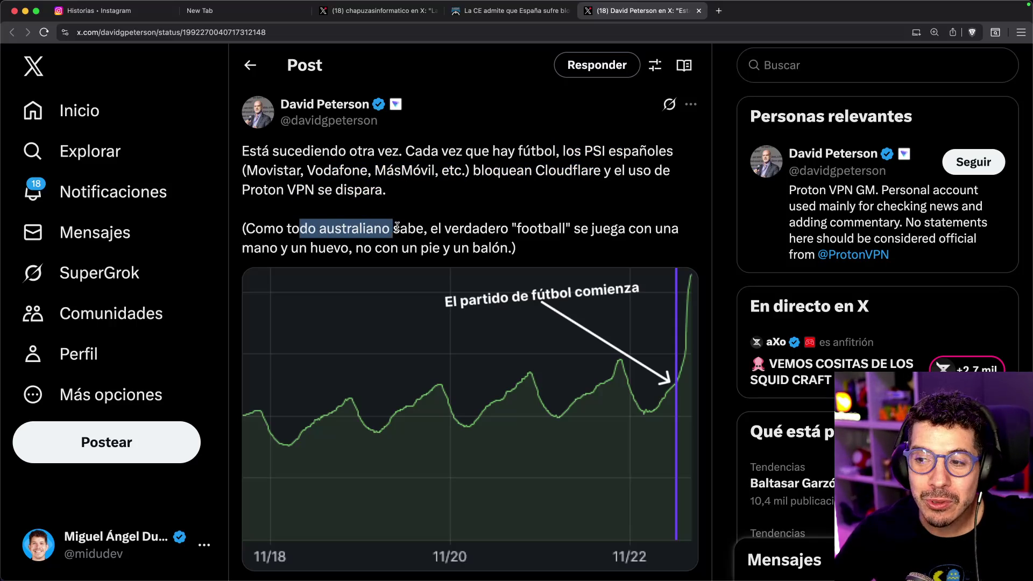
{"action": "left_click_drag", "start_coordinate": [577, 232], "coordinate": [345, 252]}
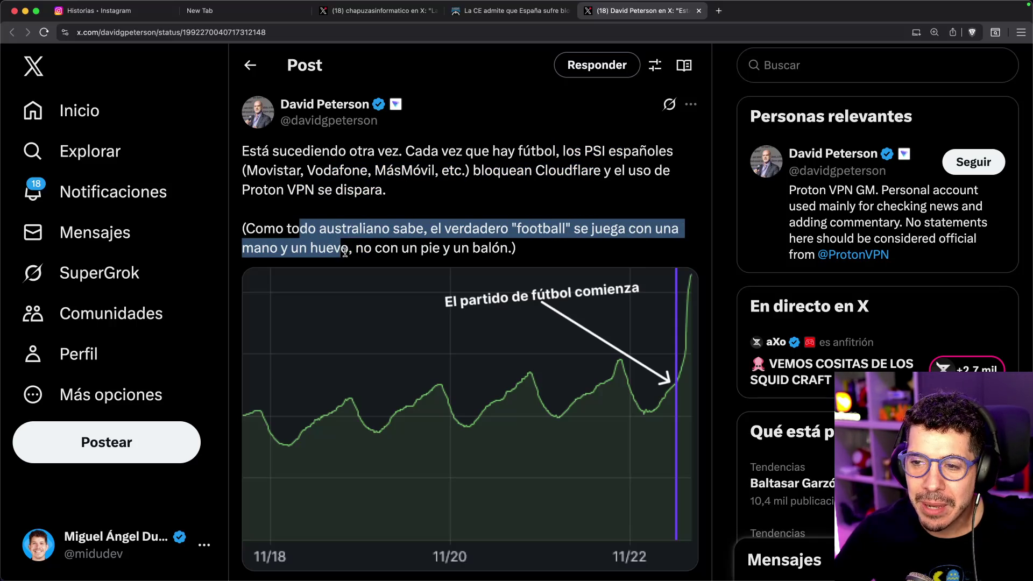
{"action": "left_click", "coordinate": [488, 239]}
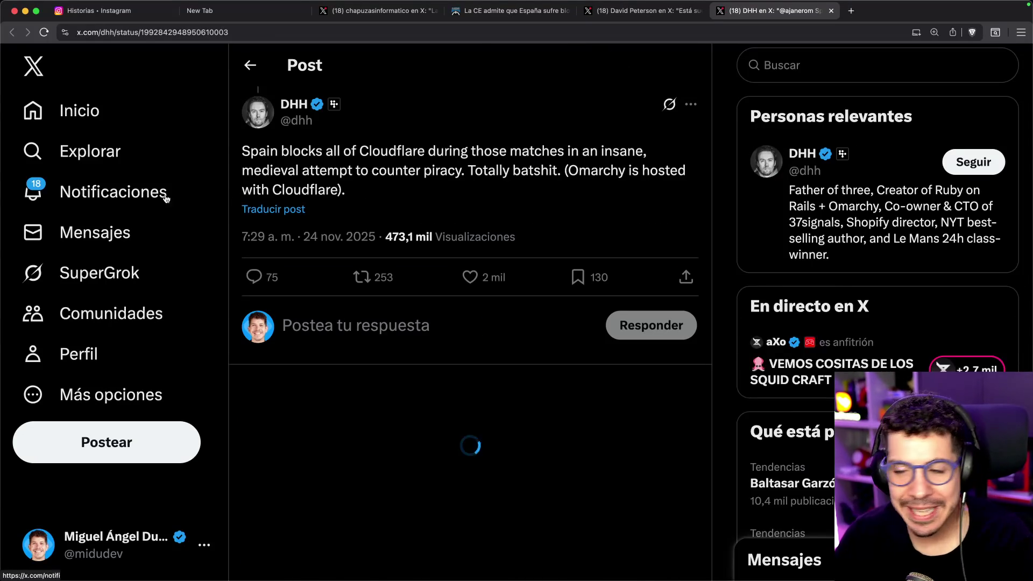
{"action": "left_click", "coordinate": [291, 209]}
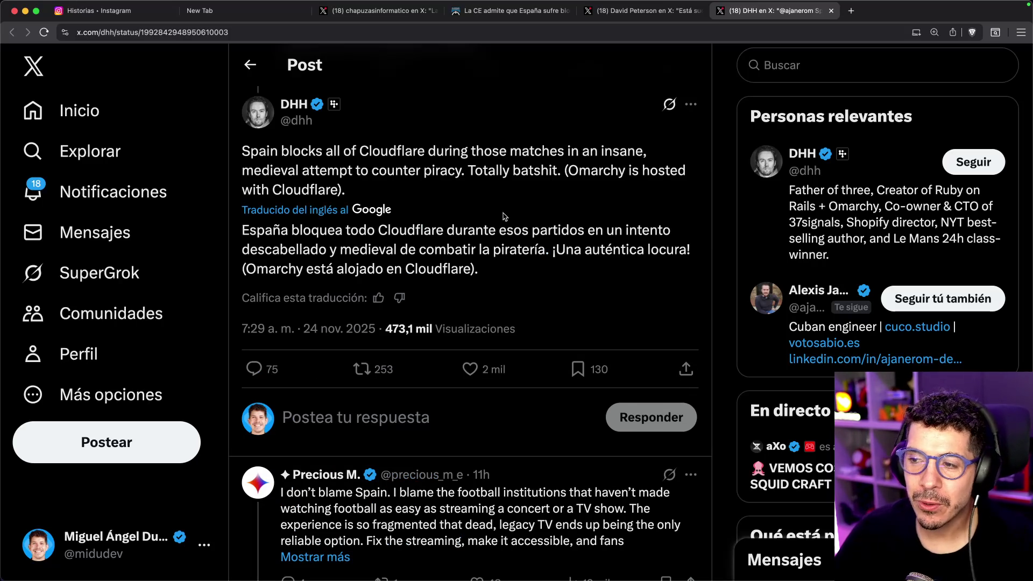
- Highlight parts of the Spanish translation, including where Omarchy is hosted, then open the quoting power-grid post
{"action": "left_click_drag", "start_coordinate": [352, 251], "coordinate": [538, 250]}
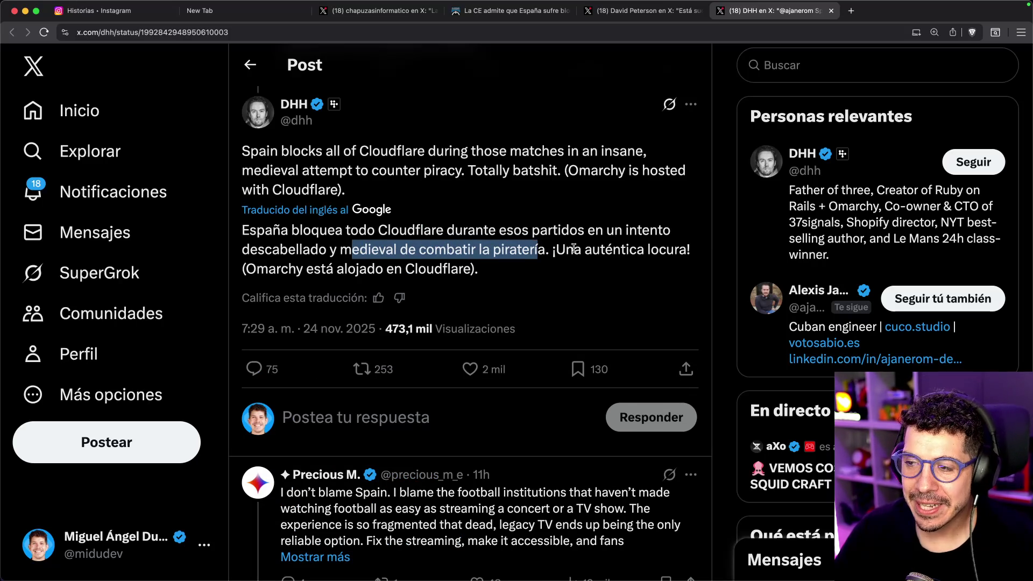
{"action": "left_click_drag", "start_coordinate": [257, 264], "coordinate": [354, 261]}
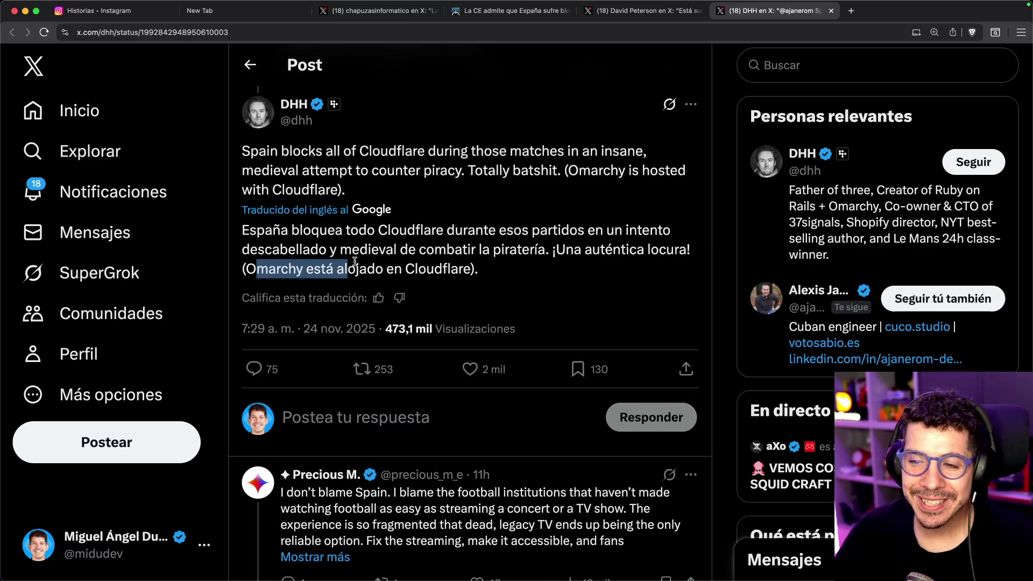
{"action": "key", "text": "super+Tab"}
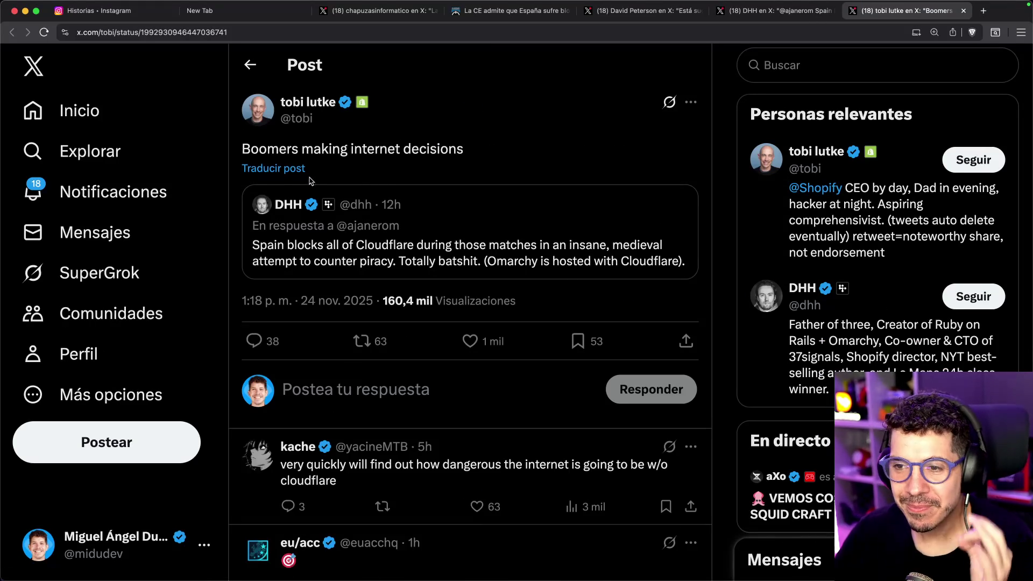
{"action": "left_click", "coordinate": [251, 169]}
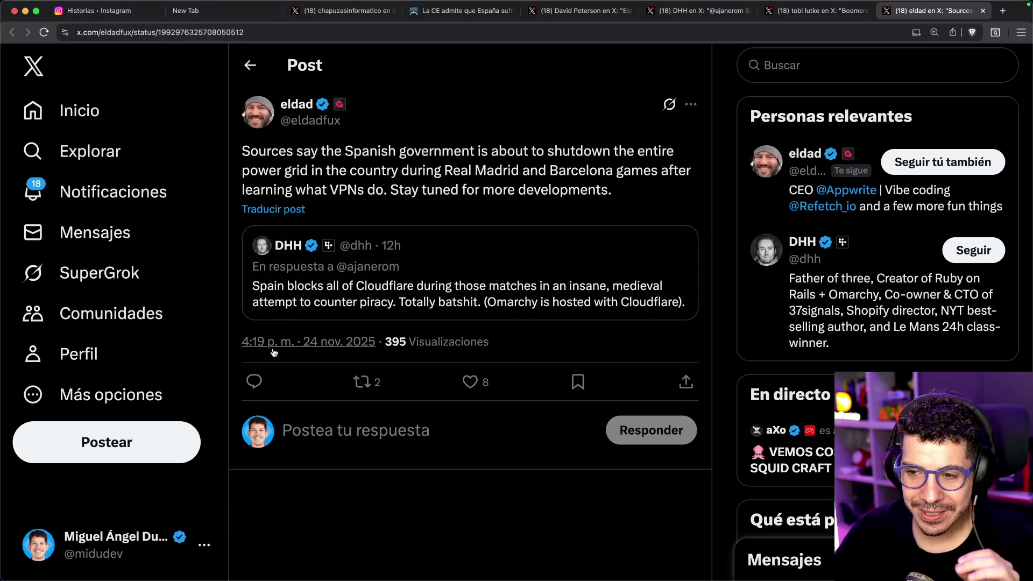
{"action": "left_click", "coordinate": [298, 211]}
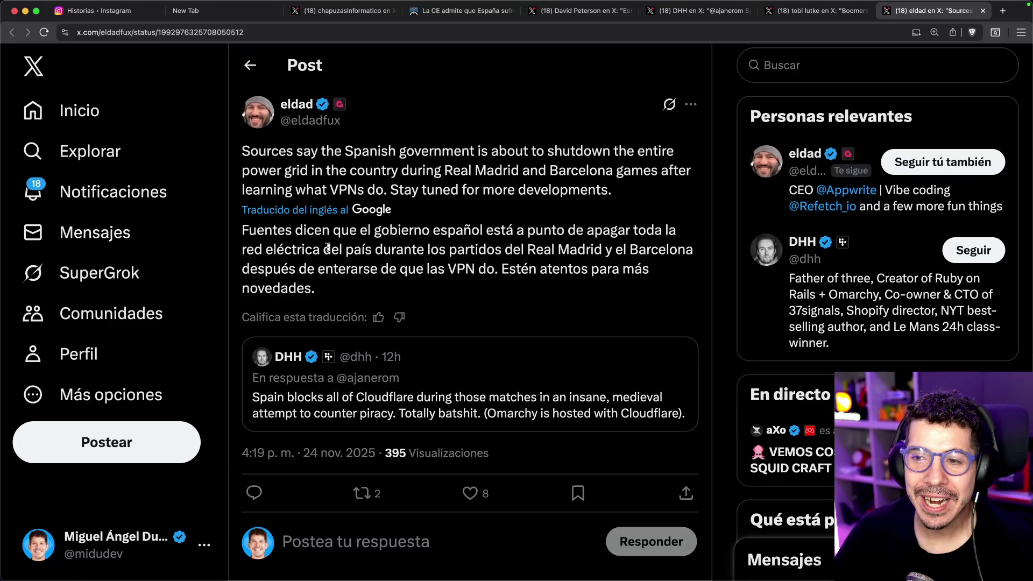
- Highlight the Real Madrid games phrase in the translation, then move to the Japanese court post
{"action": "mouse_move", "coordinate": [340, 249]}
{"action": "left_mouse_down"}
{"action": "mouse_move", "coordinate": [626, 251]}
{"action": "mouse_move", "coordinate": [373, 271]}
{"action": "mouse_move", "coordinate": [515, 267]}
{"action": "mouse_move", "coordinate": [613, 284]}
{"action": "left_mouse_up"}
{"action": "left_click", "coordinate": [505, 291]}
{"action": "key", "text": "super+Tab"}
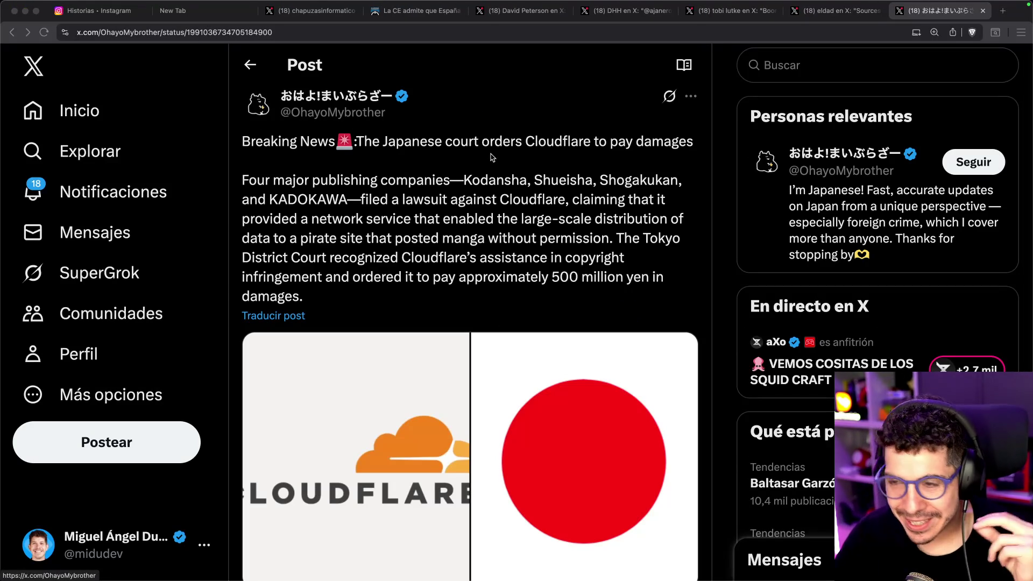
- Translate the Japanese court's Cloudflare damages post into Spanish and scroll down to read it
{"action": "left_click", "coordinate": [289, 316]}
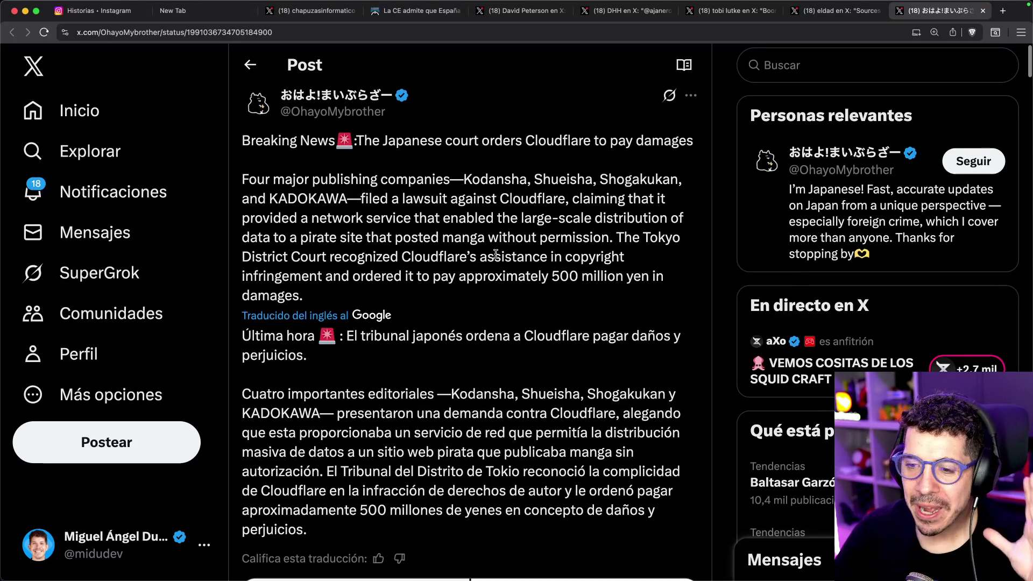
{"action": "scroll", "coordinate": [501, 248], "scroll_direction": "down", "scroll_amount": 1}
{"action": "scroll", "coordinate": [499, 256], "scroll_direction": "down", "scroll_amount": 3}
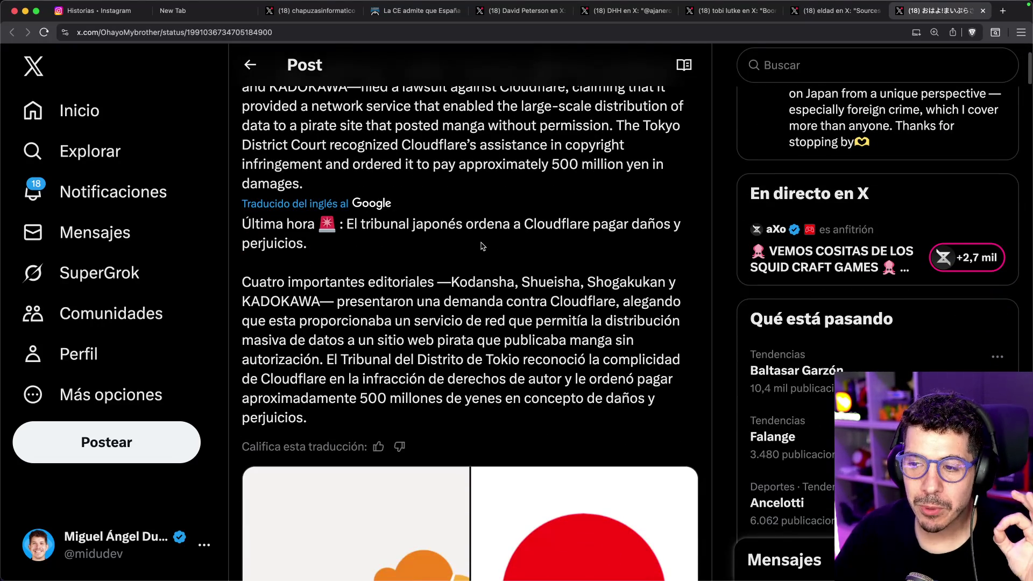